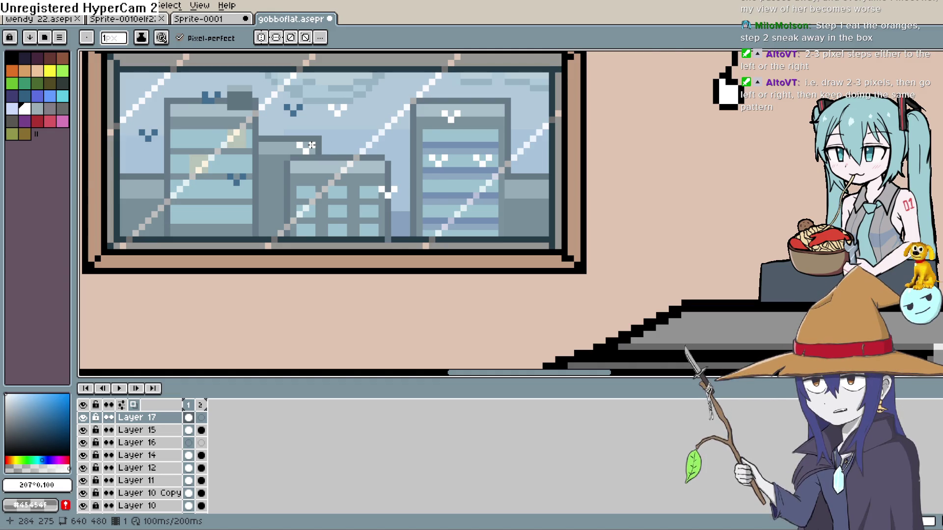
Zoom in and paint a white snowflake pixel in the window's sky with the Pencil.
{"action": "scroll", "coordinate": [340, 117], "scroll_direction": "up", "scroll_amount": 2}
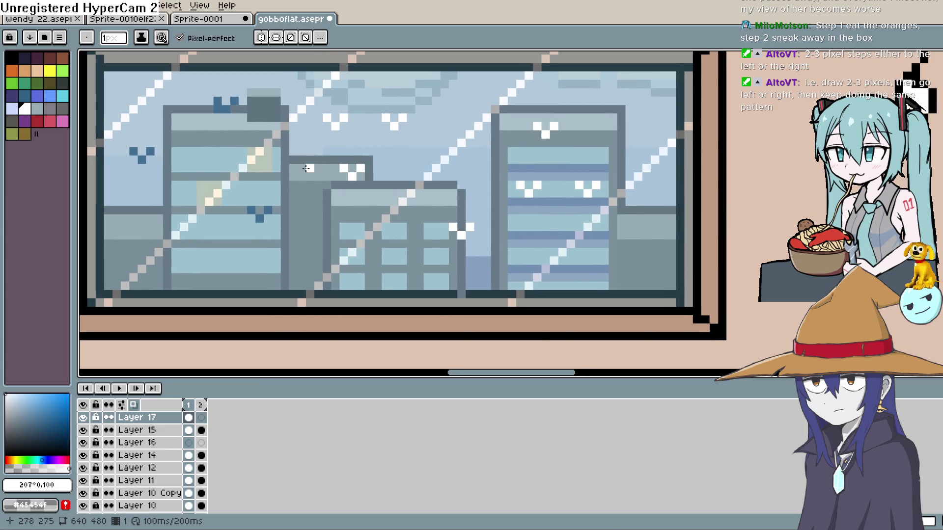
{"action": "left_click", "coordinate": [217, 95]}
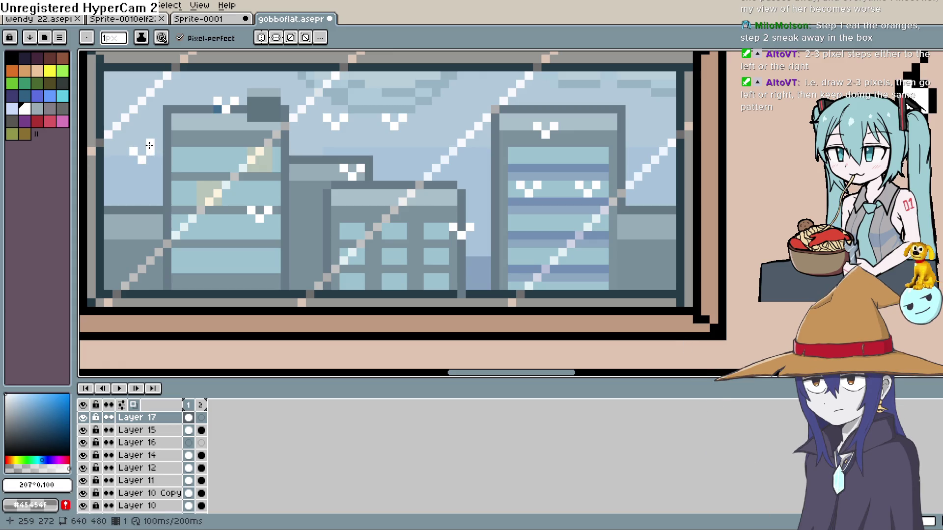
{"action": "key", "text": "b"}
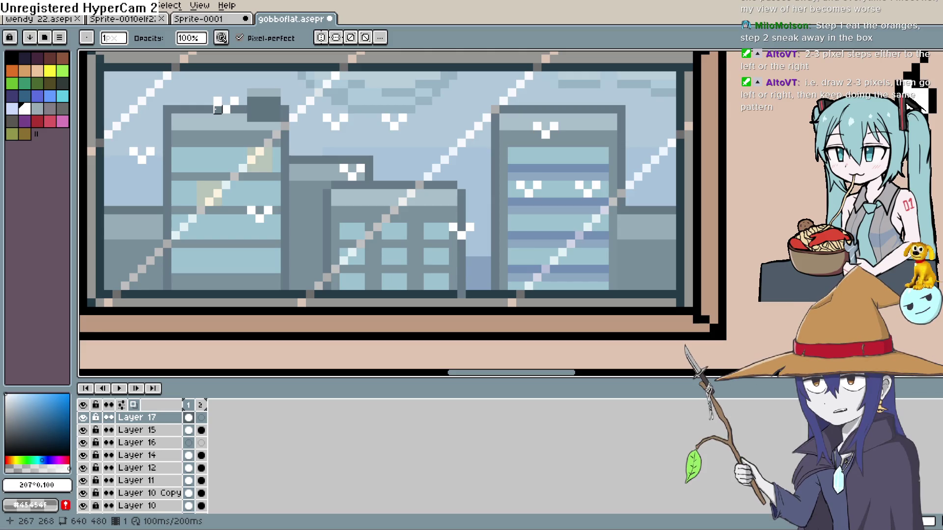
Pan over the window artwork and select Layer 17 for editing.
{"action": "left_click_drag", "start_coordinate": [375, 217], "coordinate": [403, 184]}
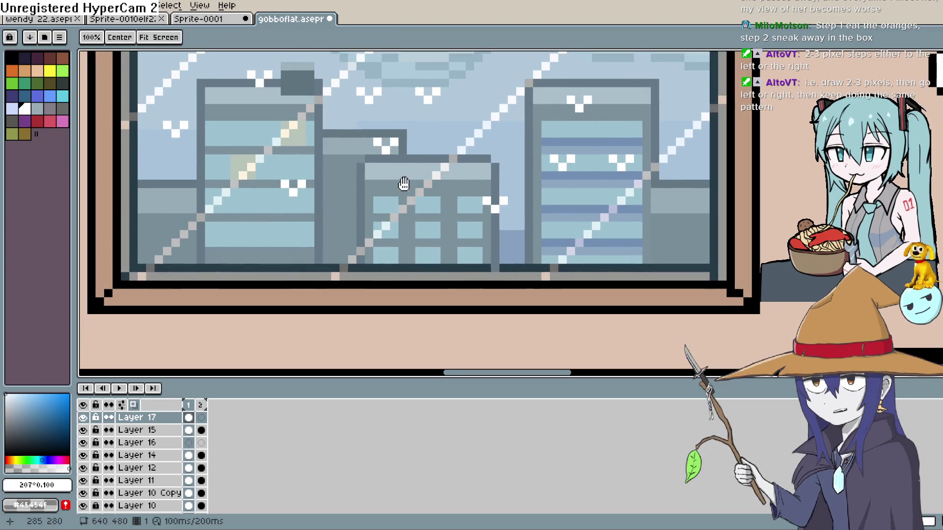
{"action": "left_click", "coordinate": [201, 443]}
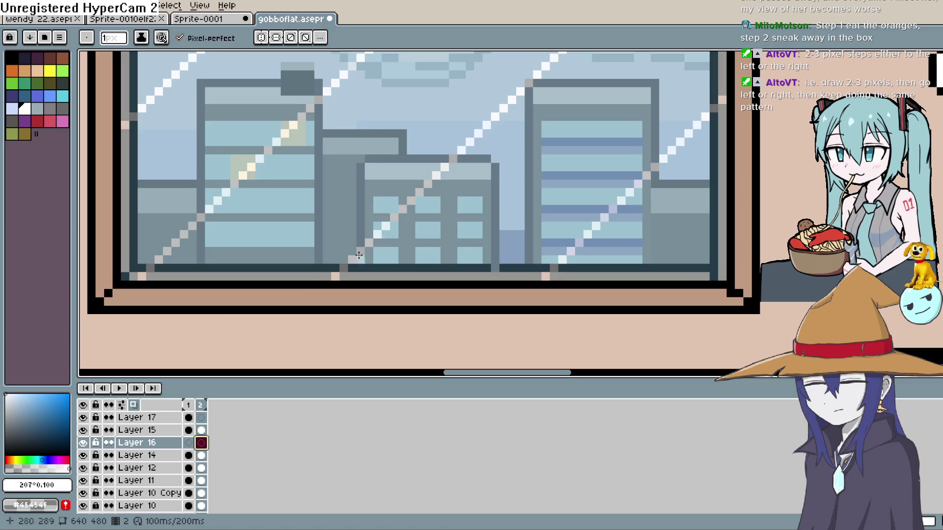
{"action": "left_click_drag", "start_coordinate": [328, 259], "coordinate": [301, 295]}
{"action": "left_click_drag", "start_coordinate": [340, 242], "coordinate": [323, 294]}
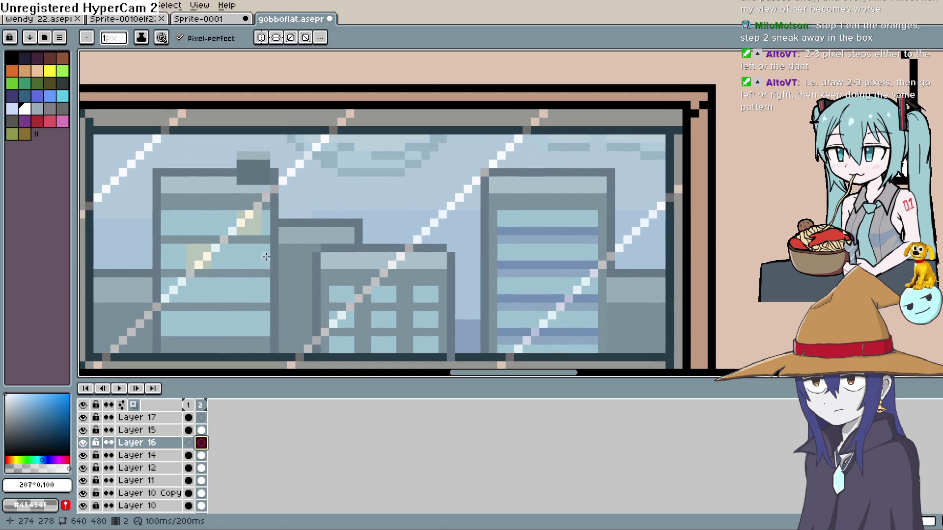
{"action": "left_click", "coordinate": [158, 418]}
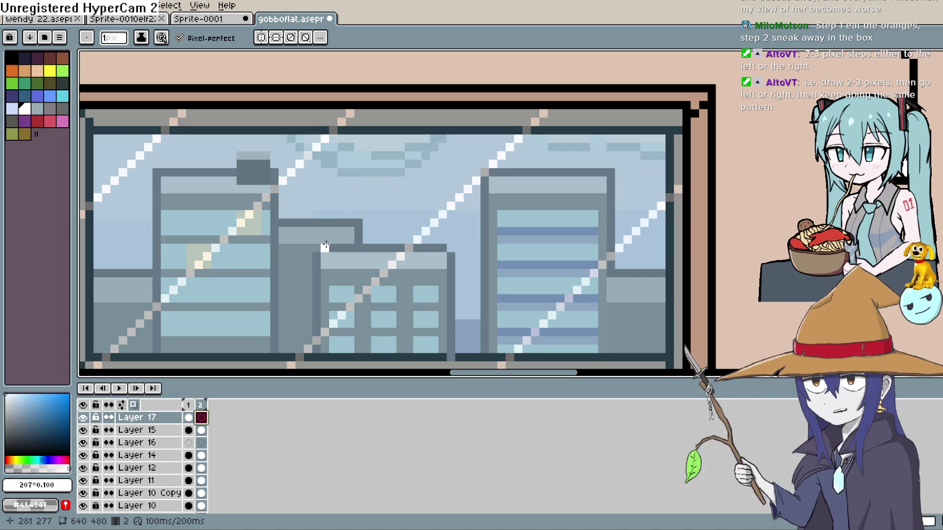
Duplicate frame 1 into a new frame, undoing a stray empty frame first.
{"action": "key", "text": "Left"}
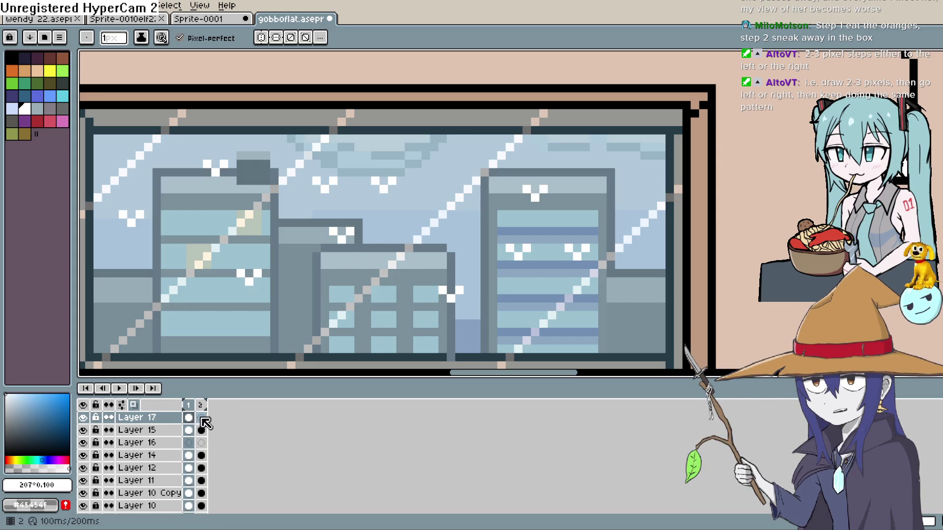
{"action": "key", "text": "alt+b"}
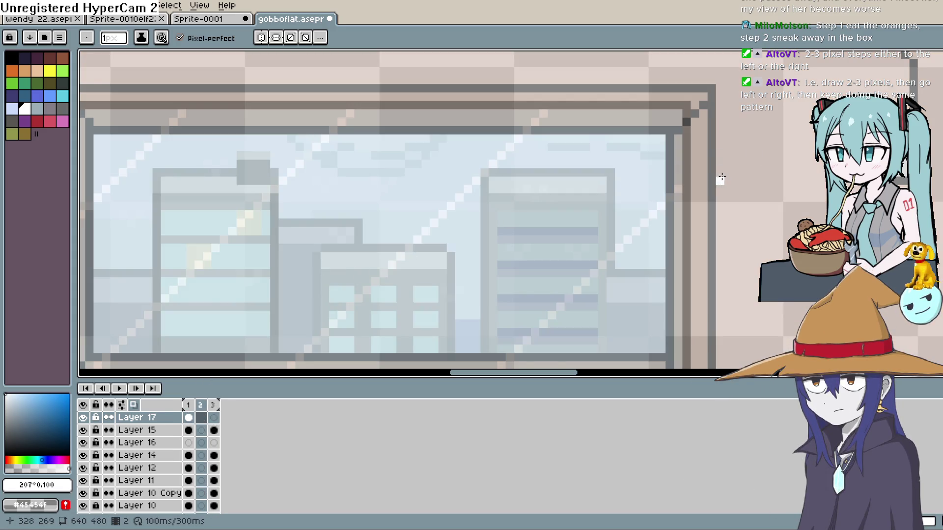
{"action": "key", "text": "ctrl+z"}
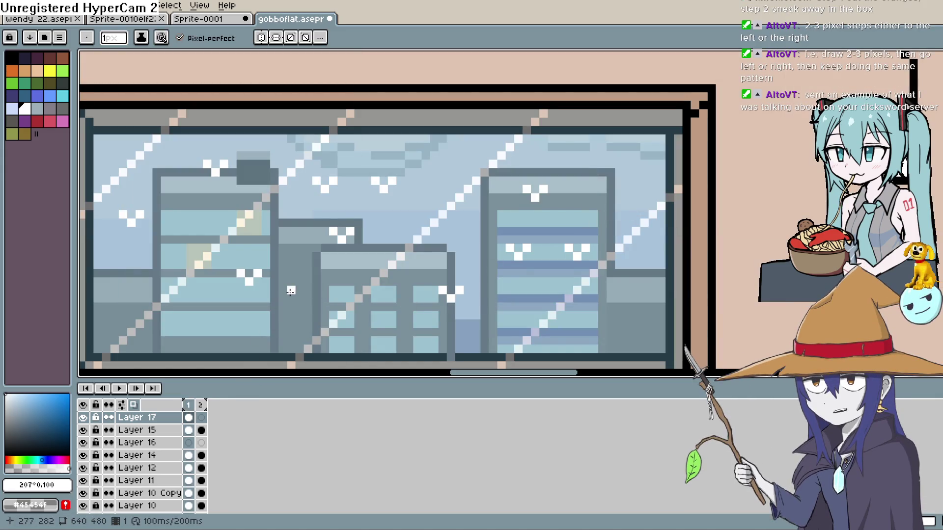
{"action": "key", "text": "alt+n"}
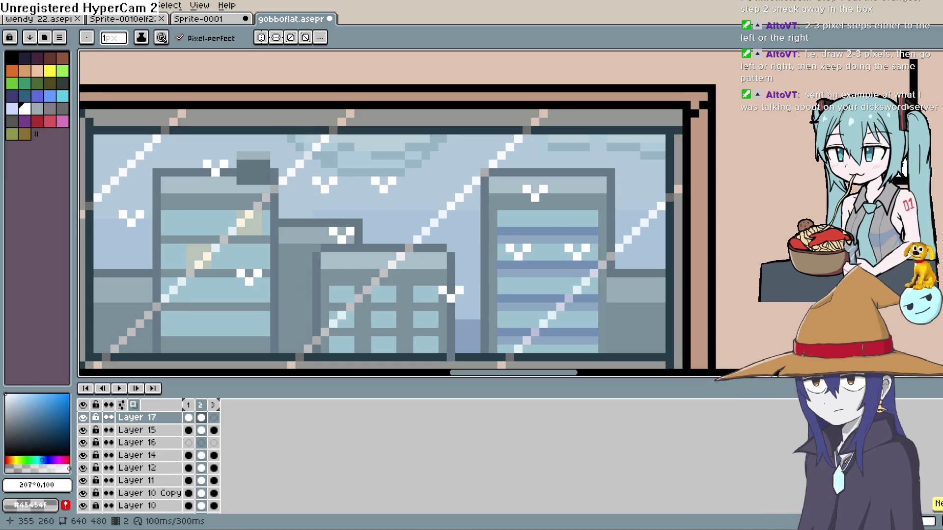
Box the whole snowy window area on frame 2 and nudge it down and right.
{"action": "key", "text": "m"}
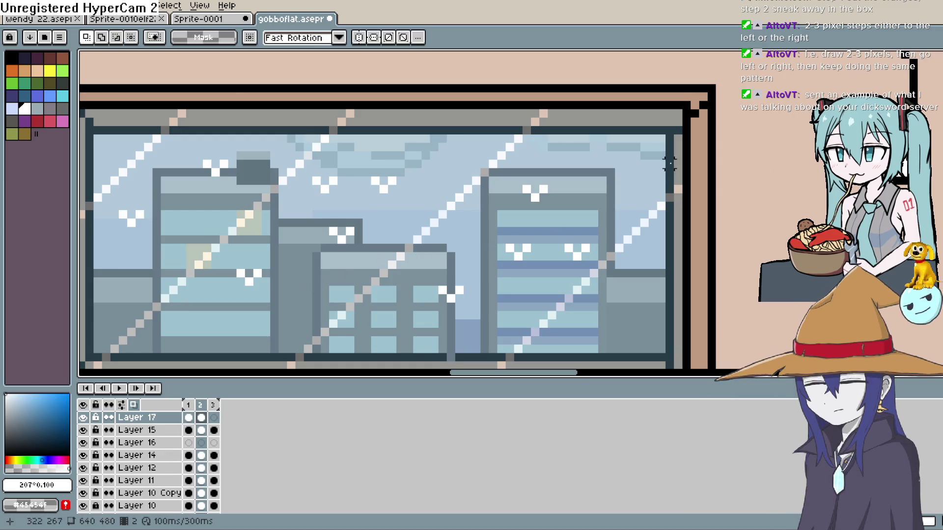
{"action": "mouse_move", "coordinate": [661, 139]}
{"action": "left_mouse_down"}
{"action": "mouse_move", "coordinate": [456, 354]}
{"action": "mouse_move", "coordinate": [99, 356]}
{"action": "left_mouse_up"}
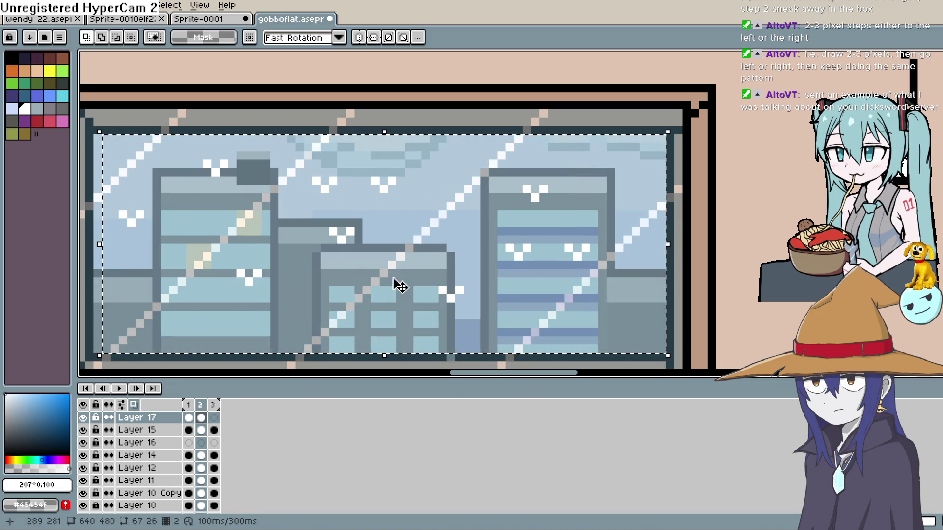
{"action": "left_click_drag", "start_coordinate": [389, 297], "coordinate": [414, 309]}
{"action": "key", "text": "Right"}
{"action": "key", "text": "Down"}
{"action": "key", "text": "Right"}
{"action": "key", "text": "Down"}
{"action": "key", "text": "Right"}
{"action": "key", "text": "Down"}
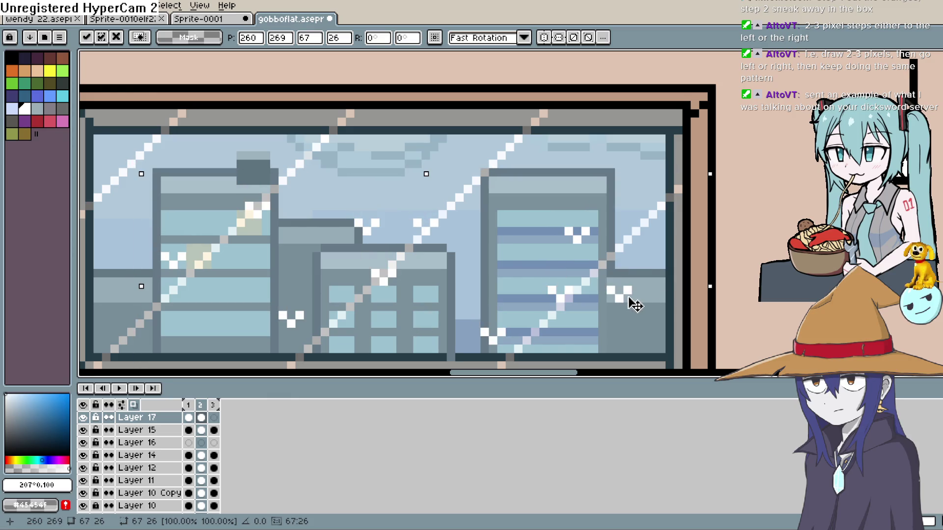
{"action": "key", "text": "Return"}
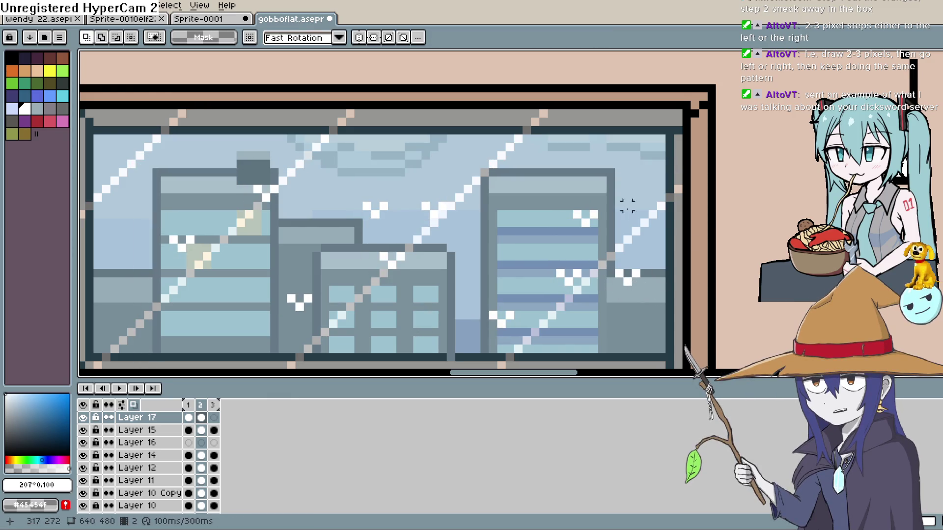
Move the snowflakes beside the right building up and to the left.
{"action": "mouse_move", "coordinate": [625, 183]}
{"action": "left_mouse_down"}
{"action": "mouse_move", "coordinate": [529, 263]}
{"action": "mouse_move", "coordinate": [624, 208]}
{"action": "left_mouse_up"}
{"action": "key", "text": "Return"}
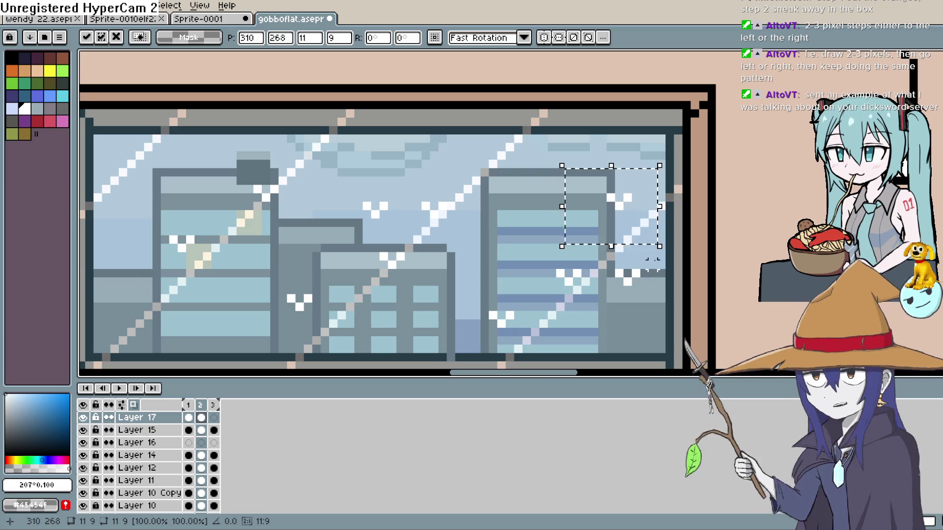
{"action": "mouse_move", "coordinate": [652, 252]}
{"action": "left_mouse_down"}
{"action": "mouse_move", "coordinate": [605, 312]}
{"action": "mouse_move", "coordinate": [517, 224]}
{"action": "left_mouse_up"}
{"action": "key", "text": "Return"}
{"action": "left_click_drag", "start_coordinate": [450, 179], "coordinate": [408, 254]}
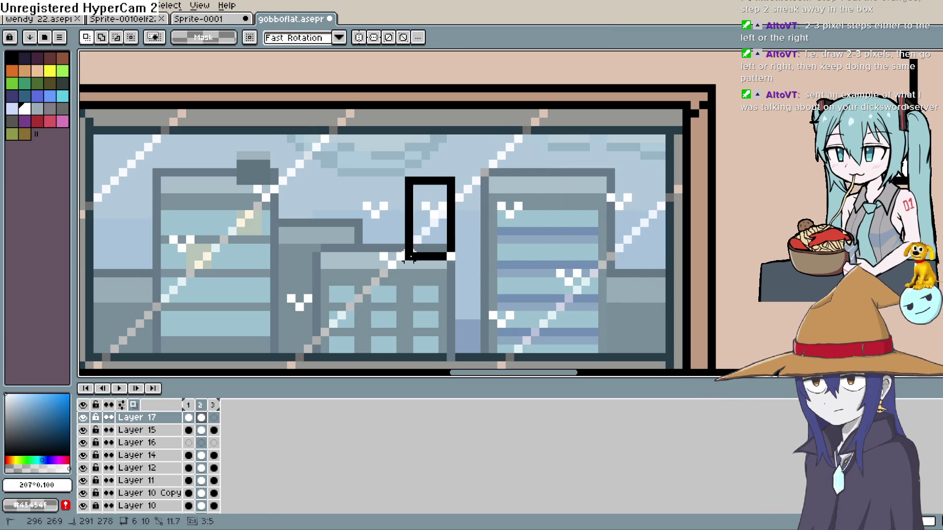
{"action": "left_click_drag", "start_coordinate": [421, 215], "coordinate": [293, 211]}
{"action": "key", "text": "Return"}
Shift a mid-sky flake down, another group up-left, and left-building flakes down-right.
{"action": "left_click_drag", "start_coordinate": [425, 231], "coordinate": [353, 295]}
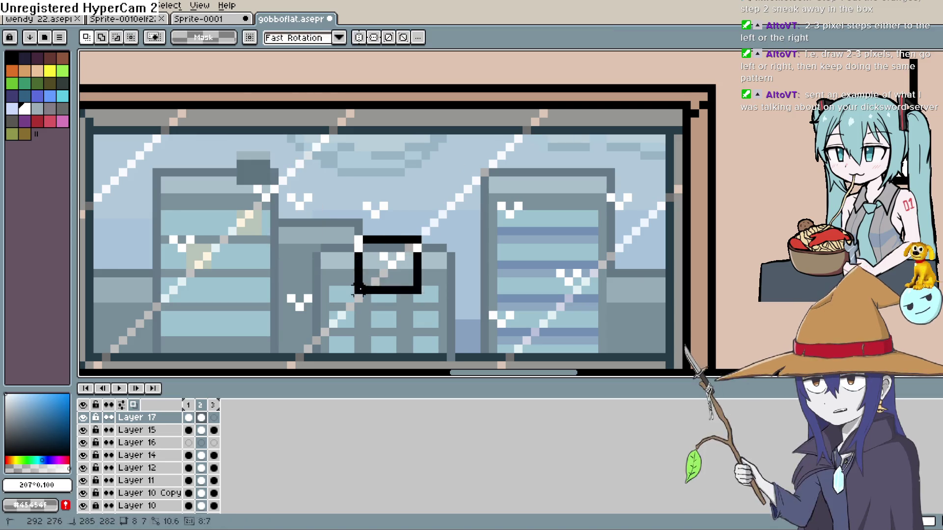
{"action": "mouse_move", "coordinate": [388, 268]}
{"action": "left_mouse_down"}
{"action": "mouse_move", "coordinate": [415, 305]}
{"action": "mouse_move", "coordinate": [410, 314]}
{"action": "left_mouse_up"}
{"action": "left_click_drag", "start_coordinate": [324, 273], "coordinate": [265, 332]}
{"action": "mouse_move", "coordinate": [305, 300]}
{"action": "left_mouse_down"}
{"action": "mouse_move", "coordinate": [185, 175]}
{"action": "mouse_move", "coordinate": [196, 176]}
{"action": "left_mouse_up"}
{"action": "key", "text": "Return"}
{"action": "left_click_drag", "start_coordinate": [214, 216], "coordinate": [141, 289]}
{"action": "left_click_drag", "start_coordinate": [181, 257], "coordinate": [234, 327]}
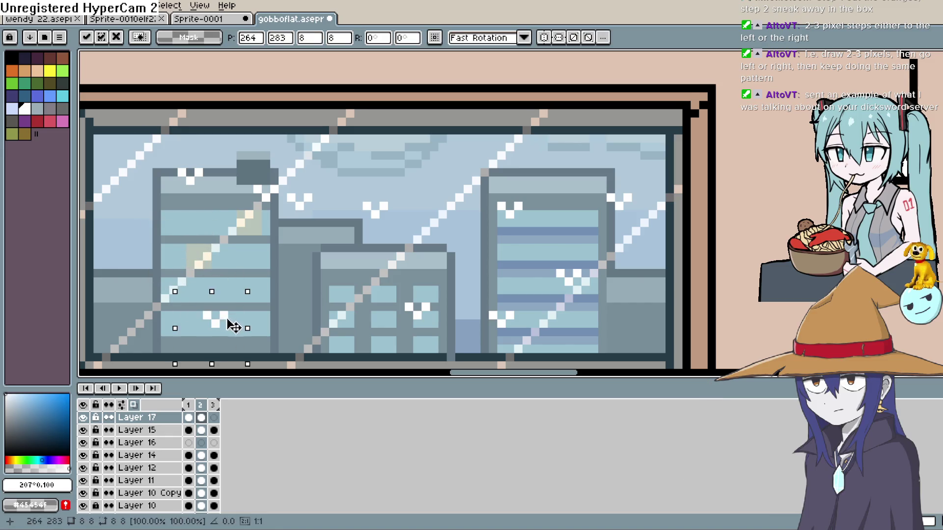
Commit the frame 2 changes and select the third frame to check its snow.
{"action": "left_click", "coordinate": [201, 417]}
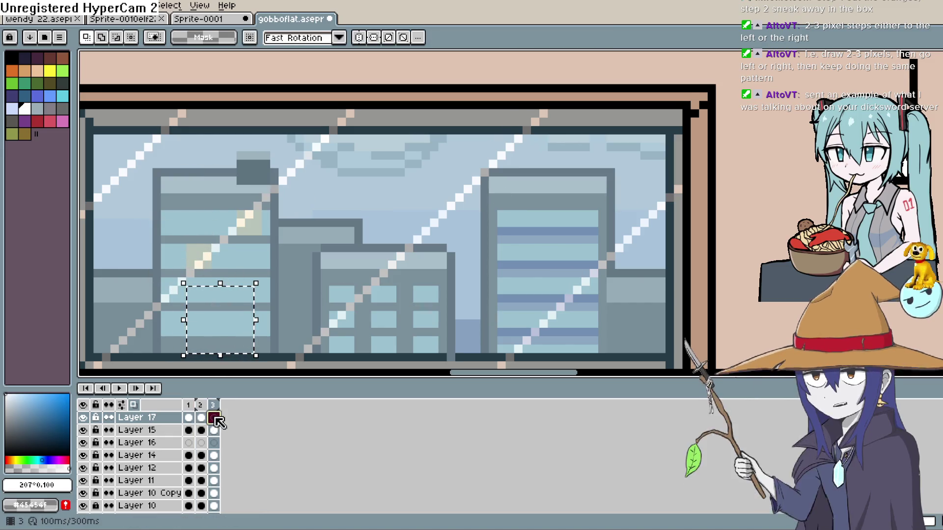
{"action": "left_click", "coordinate": [214, 418]}
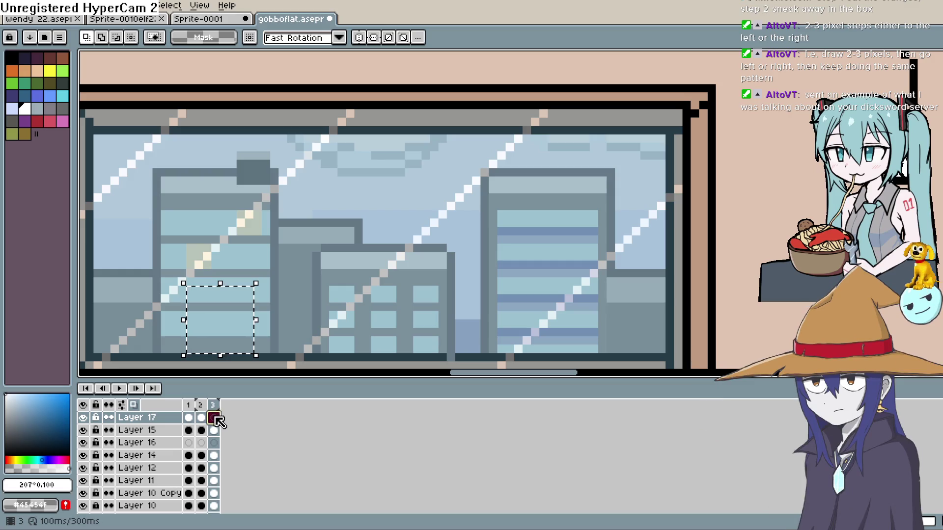
{"action": "left_click", "coordinate": [213, 405]}
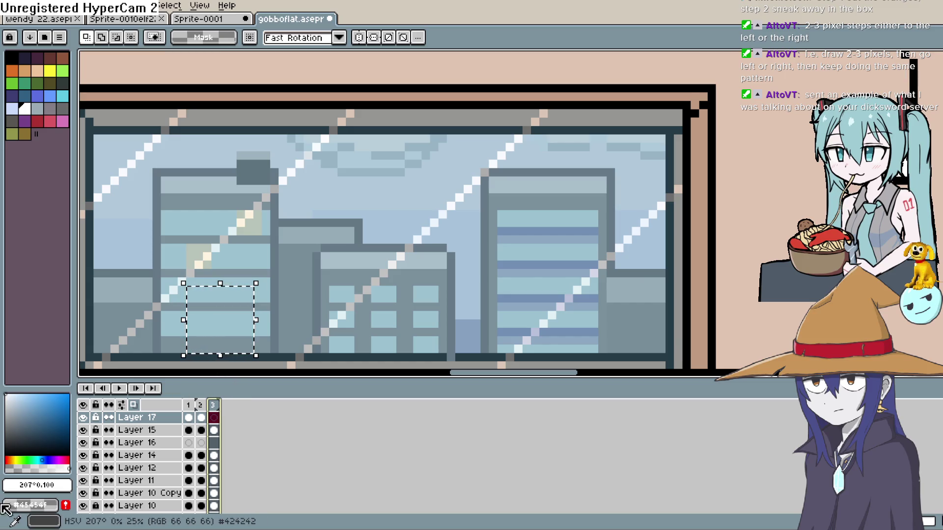
Delete the third frame and start playing the two-frame animation.
{"action": "right_click", "coordinate": [212, 405]}
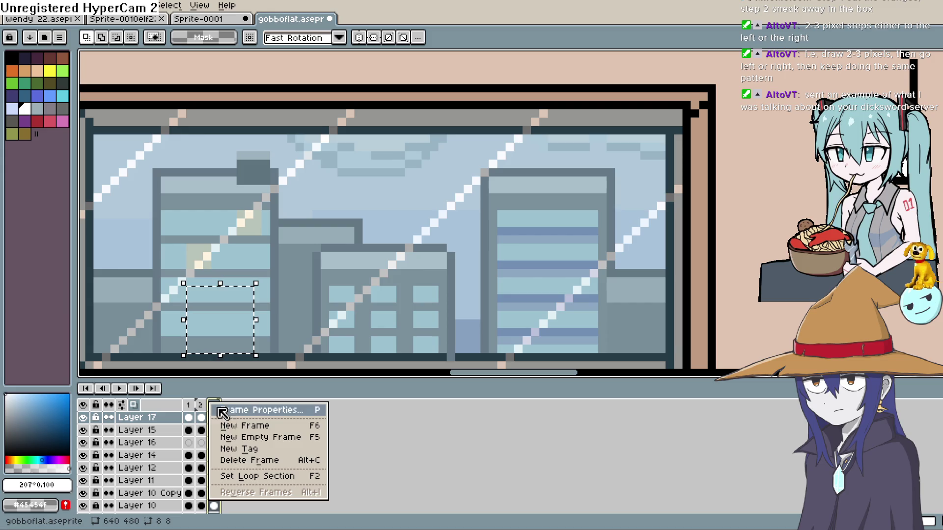
{"action": "left_click", "coordinate": [254, 458]}
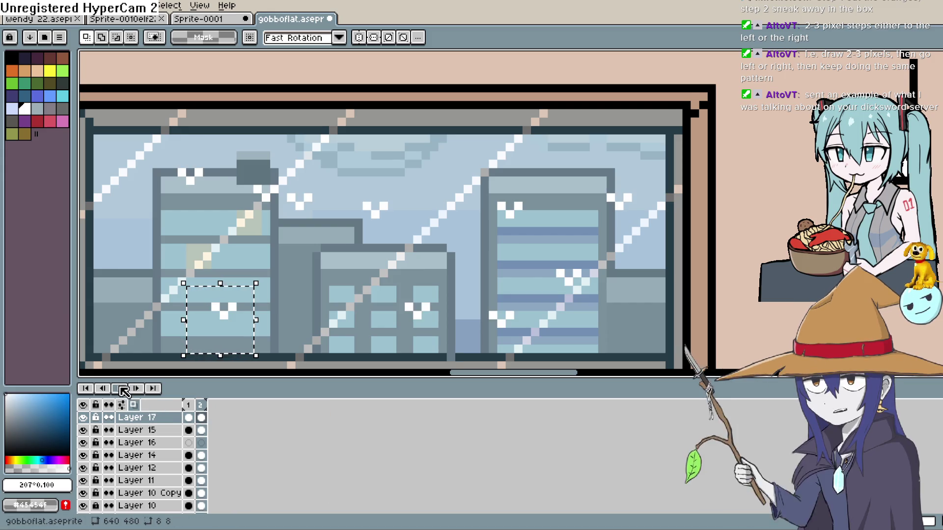
{"action": "key", "text": "Return"}
Zoom out to show the whole room, then stop playback from the Frame menu.
{"action": "scroll", "coordinate": [387, 164], "scroll_direction": "down", "scroll_amount": 3}
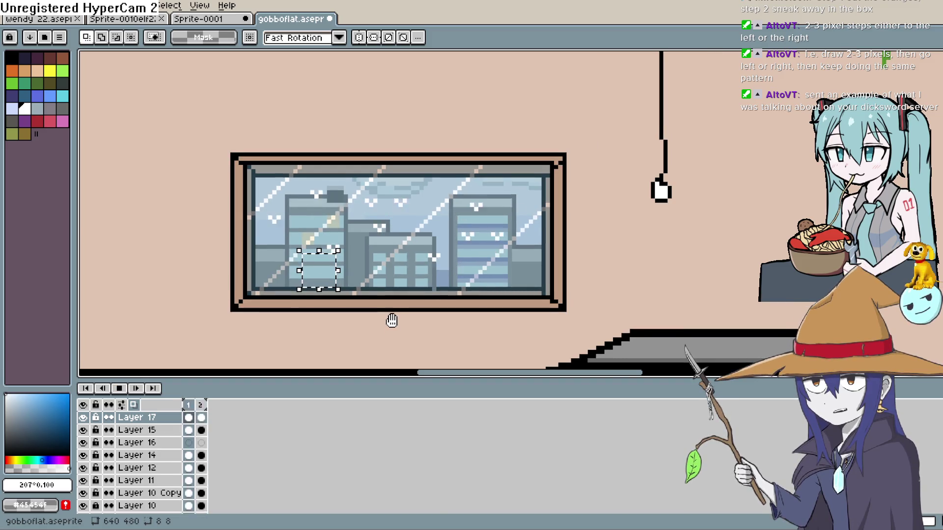
{"action": "left_click_drag", "start_coordinate": [389, 322], "coordinate": [407, 217]}
{"action": "left_click", "coordinate": [136, 5]}
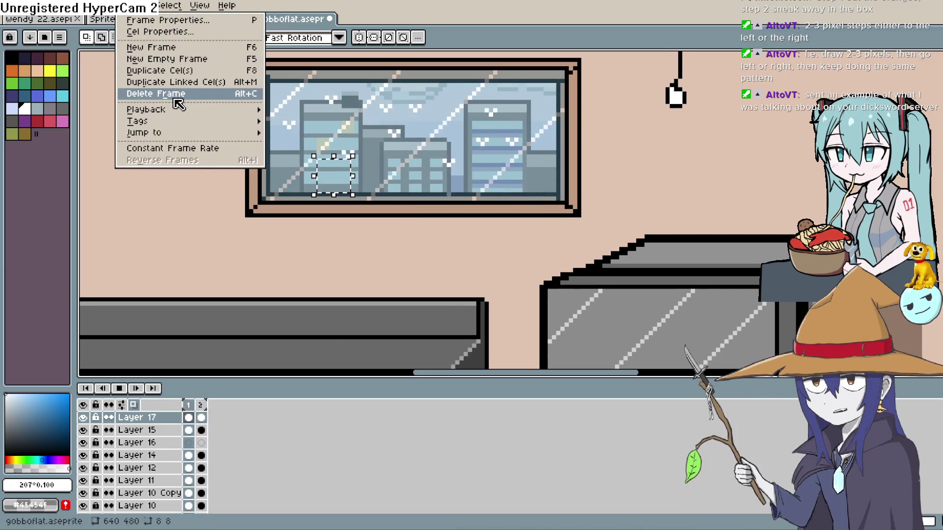
{"action": "mouse_move", "coordinate": [184, 109]}
{"action": "left_click", "coordinate": [305, 136]}
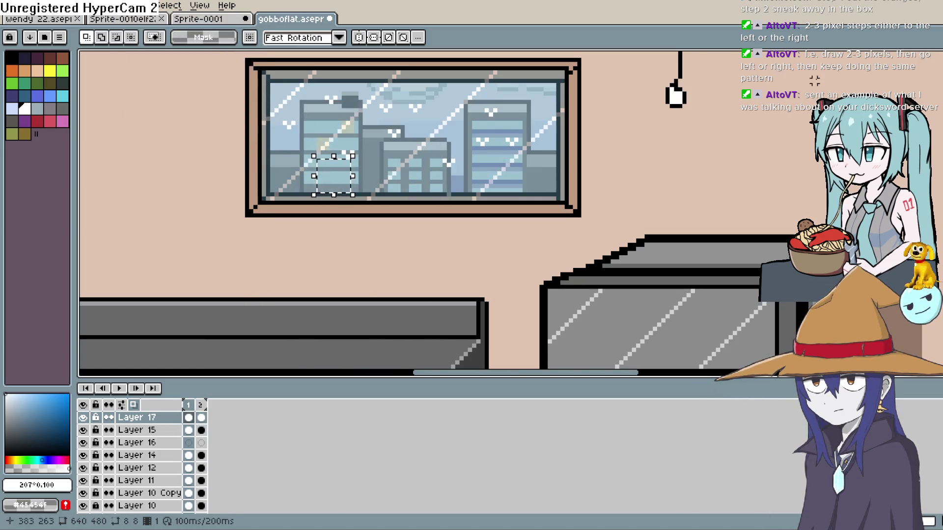
Set Playback Speed to 0.5x, play the animation, and move the view toward the kitchen window.
{"action": "scroll", "coordinate": [756, 172], "scroll_direction": "down", "scroll_amount": 1}
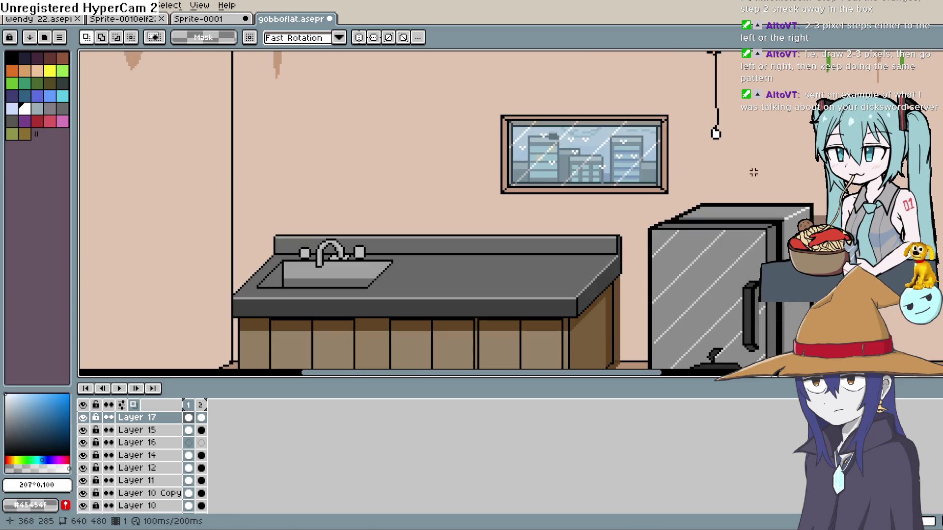
{"action": "left_click", "coordinate": [202, 10]}
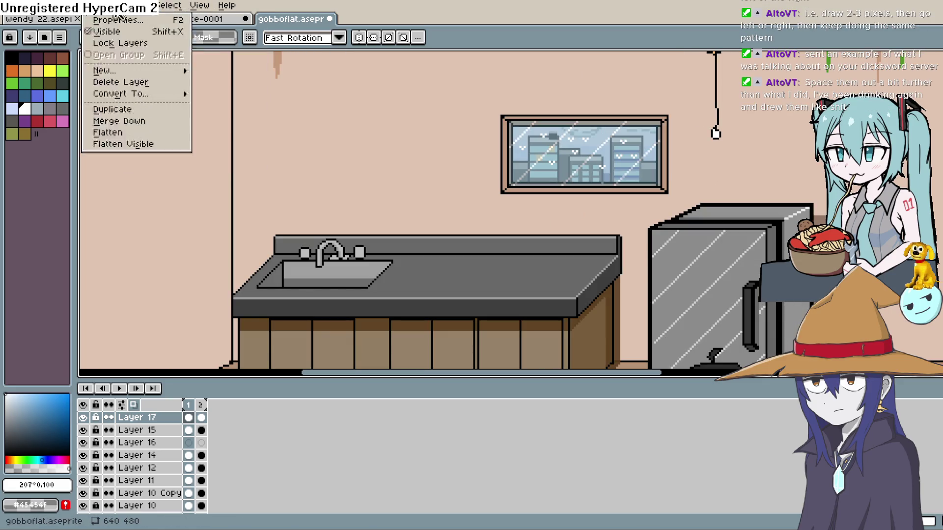
{"action": "mouse_move", "coordinate": [167, 9]}
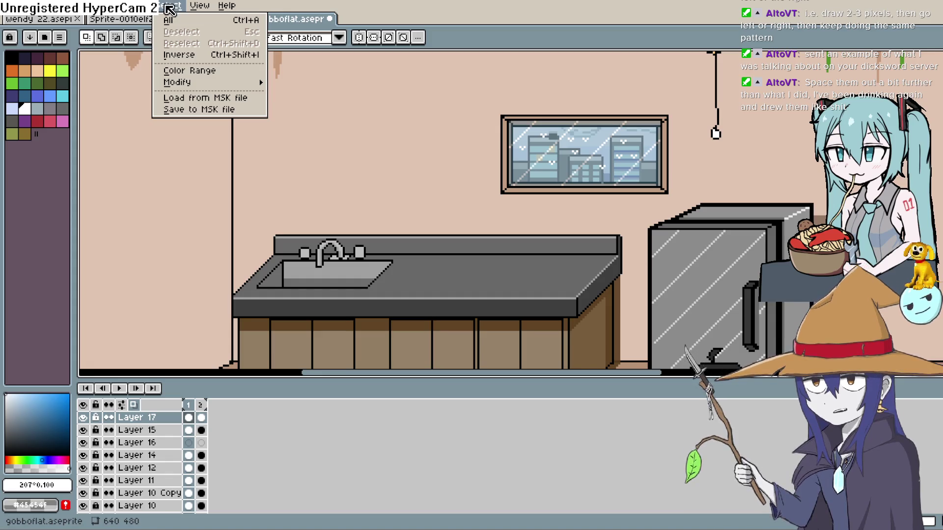
{"action": "mouse_move", "coordinate": [184, 113]}
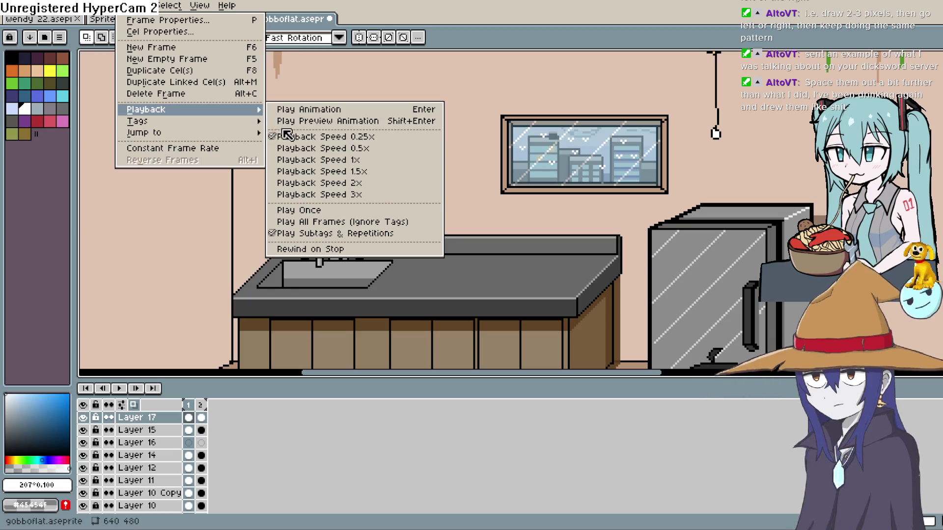
{"action": "left_click", "coordinate": [295, 148]}
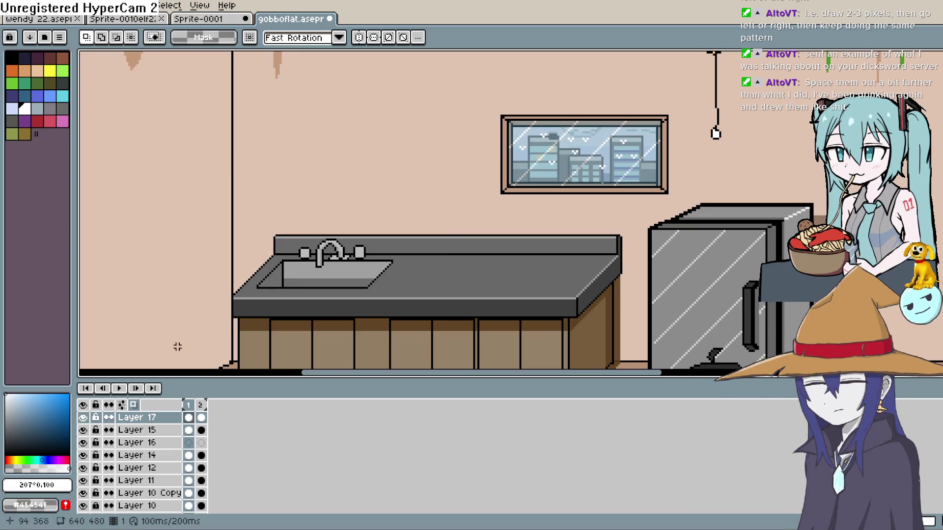
{"action": "left_click", "coordinate": [120, 388]}
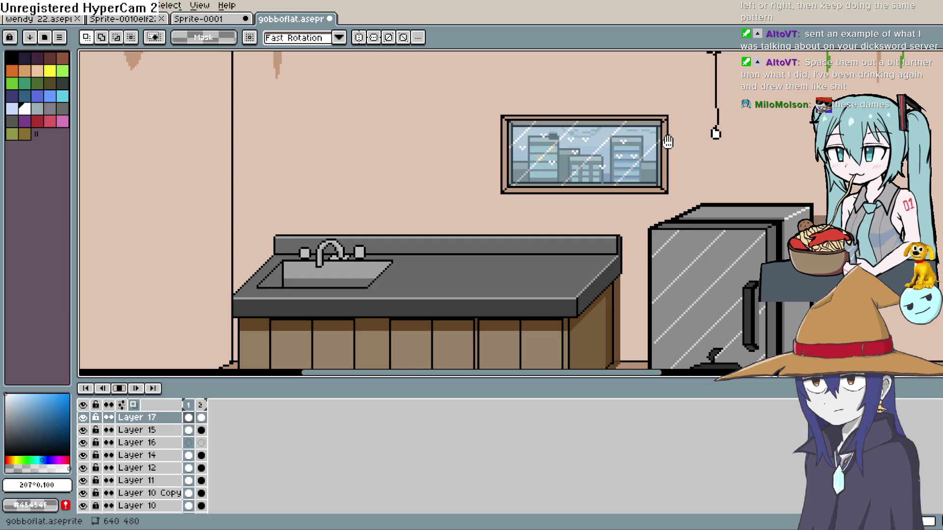
{"action": "left_click_drag", "start_coordinate": [687, 135], "coordinate": [546, 136]}
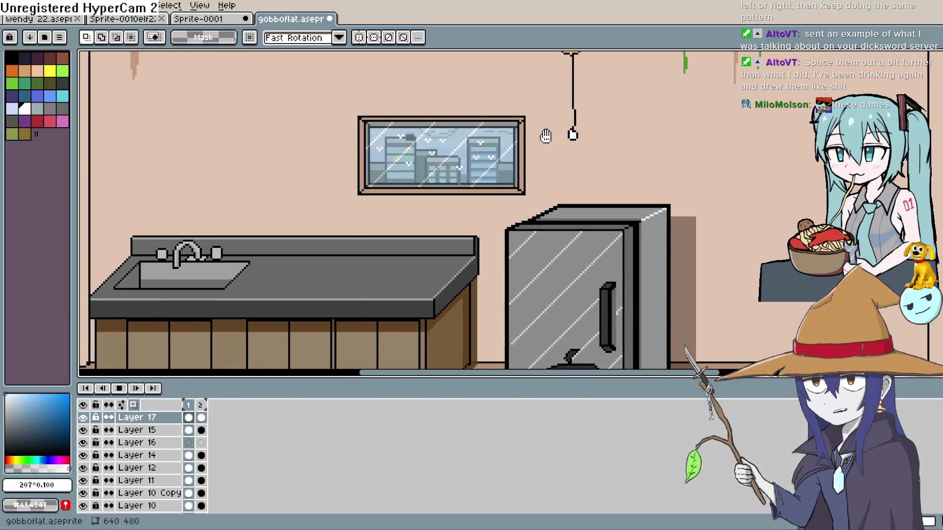
{"action": "scroll", "coordinate": [467, 172], "scroll_direction": "up", "scroll_amount": 2}
Zoom on the window, flip between frames 1 and 2 twice, then stop playback.
{"action": "scroll", "coordinate": [462, 163], "scroll_direction": "down", "scroll_amount": 1}
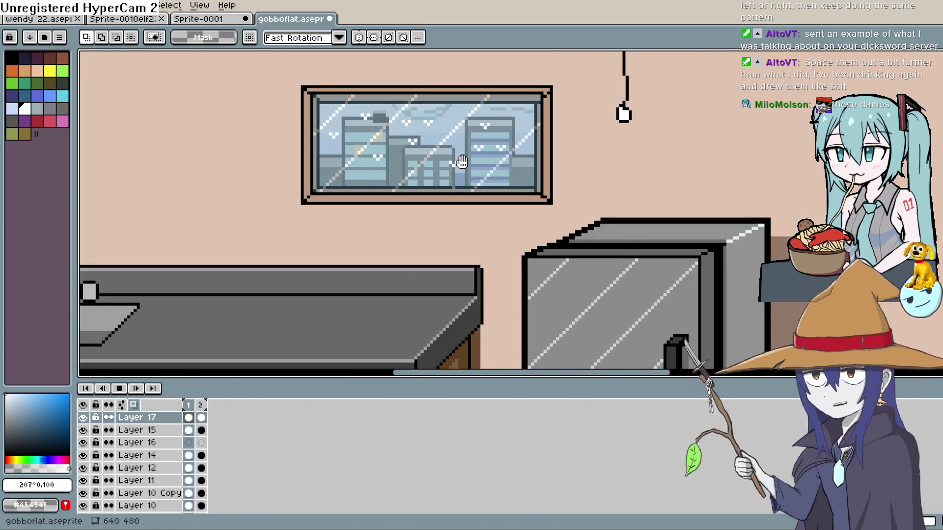
{"action": "scroll", "coordinate": [462, 162], "scroll_direction": "up", "scroll_amount": 2}
{"action": "scroll", "coordinate": [461, 162], "scroll_direction": "down", "scroll_amount": 1}
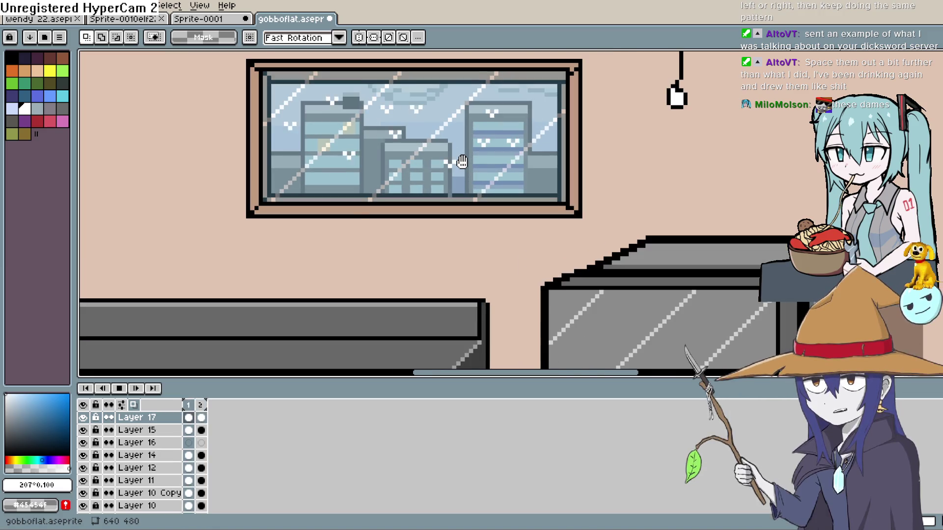
{"action": "scroll", "coordinate": [462, 162], "scroll_direction": "down", "scroll_amount": 1}
{"action": "scroll", "coordinate": [462, 162], "scroll_direction": "up", "scroll_amount": 1}
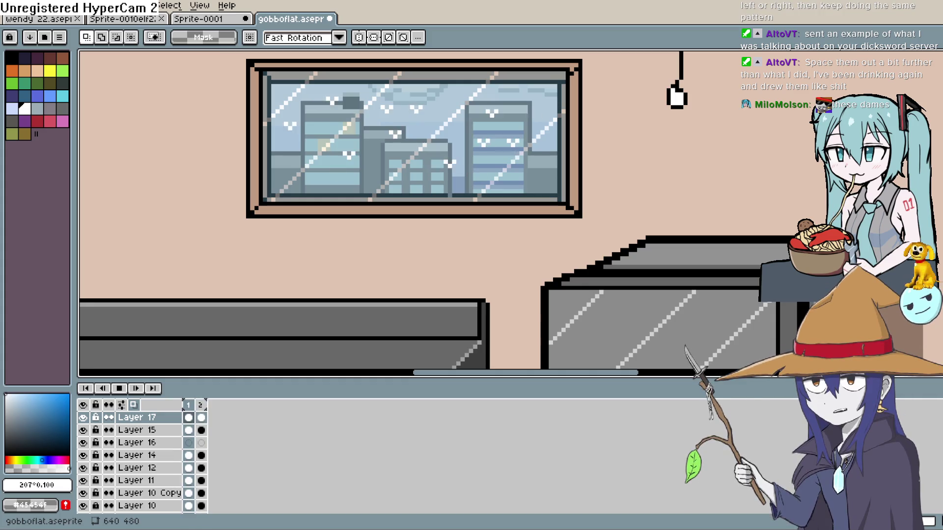
{"action": "key", "text": "Left"}
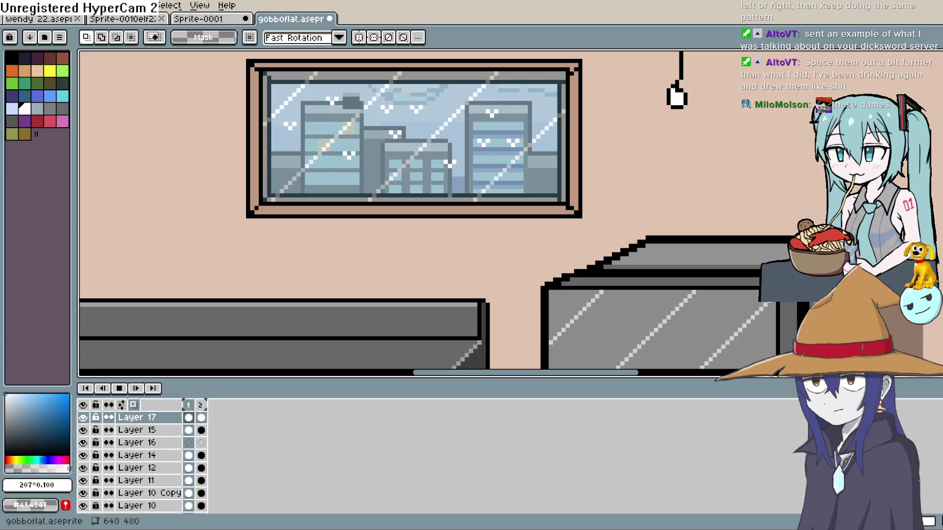
{"action": "key", "text": "Right"}
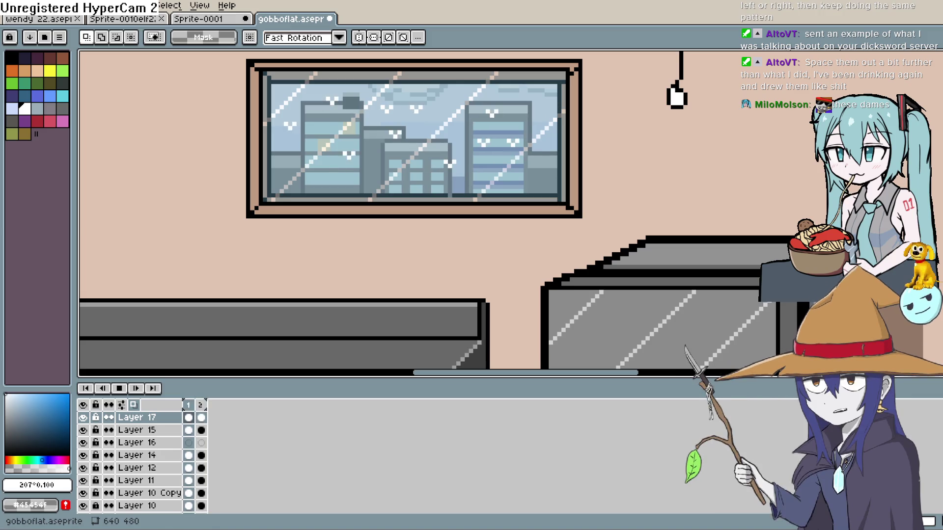
{"action": "key", "text": "Left"}
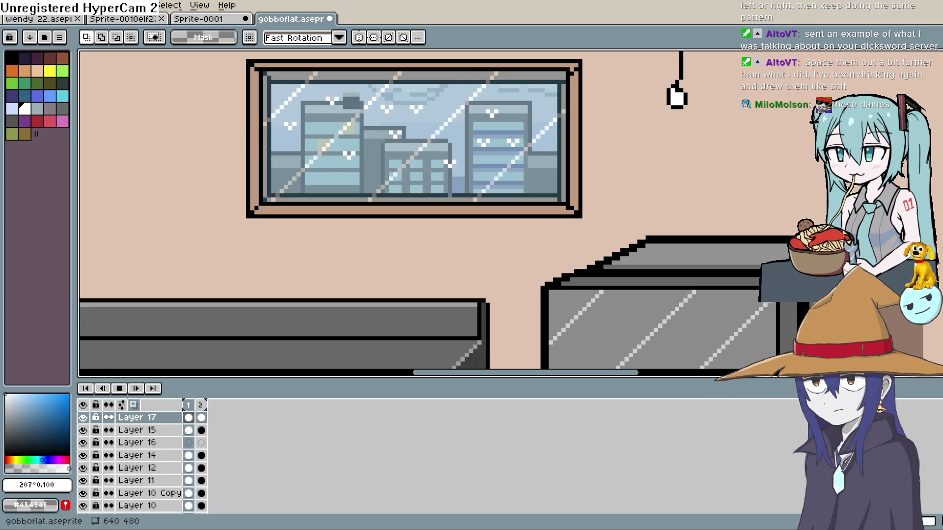
{"action": "key", "text": "Right"}
{"action": "key", "text": "Right"}
{"action": "left_click", "coordinate": [119, 388]}
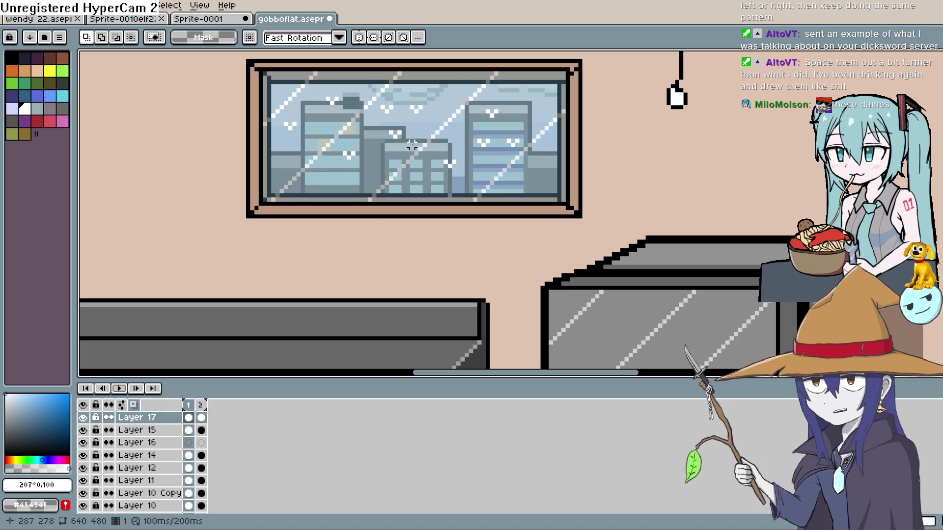
Select Layer 17's frame-1 cel and zoom and pan to centre the window's city scene.
{"action": "left_click", "coordinate": [188, 418]}
{"action": "scroll", "coordinate": [340, 217], "scroll_direction": "up", "scroll_amount": 2}
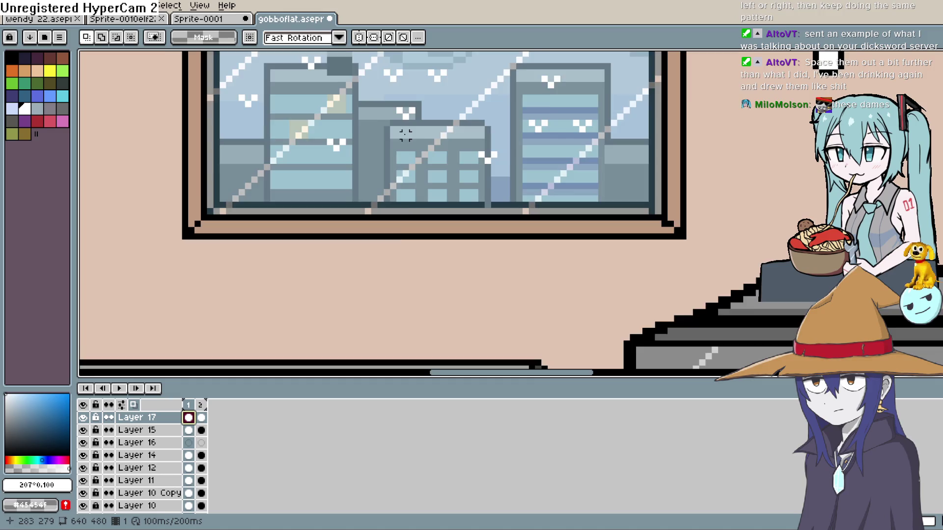
{"action": "left_click_drag", "start_coordinate": [406, 143], "coordinate": [393, 170]}
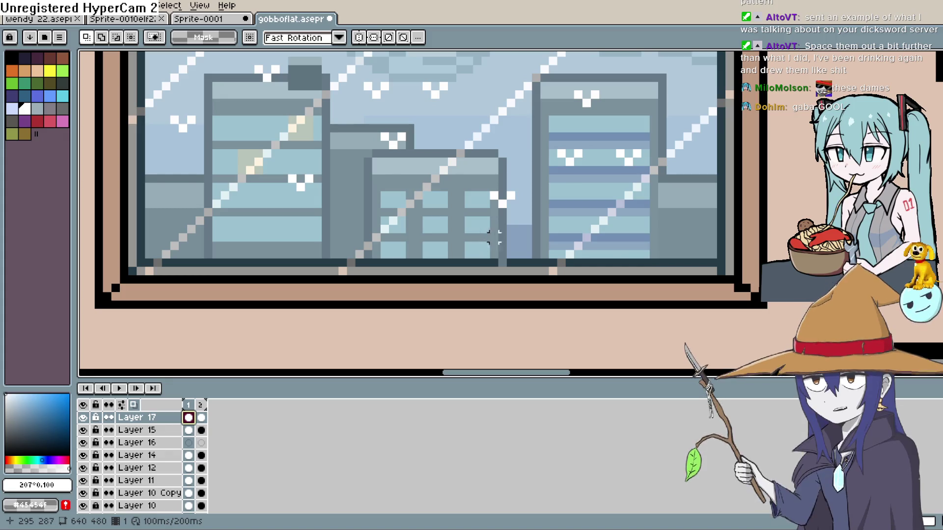
{"action": "scroll", "coordinate": [478, 211], "scroll_direction": "up", "scroll_amount": 1}
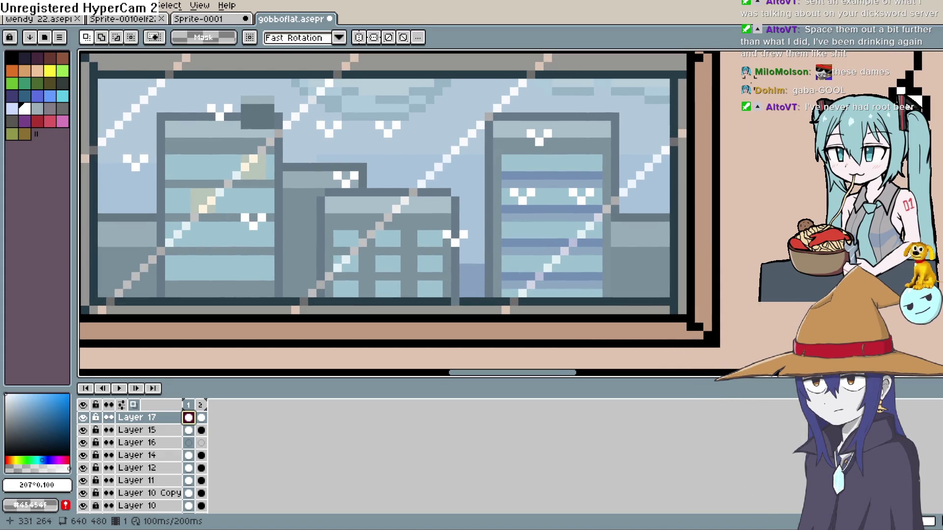
Draw three short white pencil streaks left of the right-hand building on frame 1.
{"action": "key", "text": "b"}
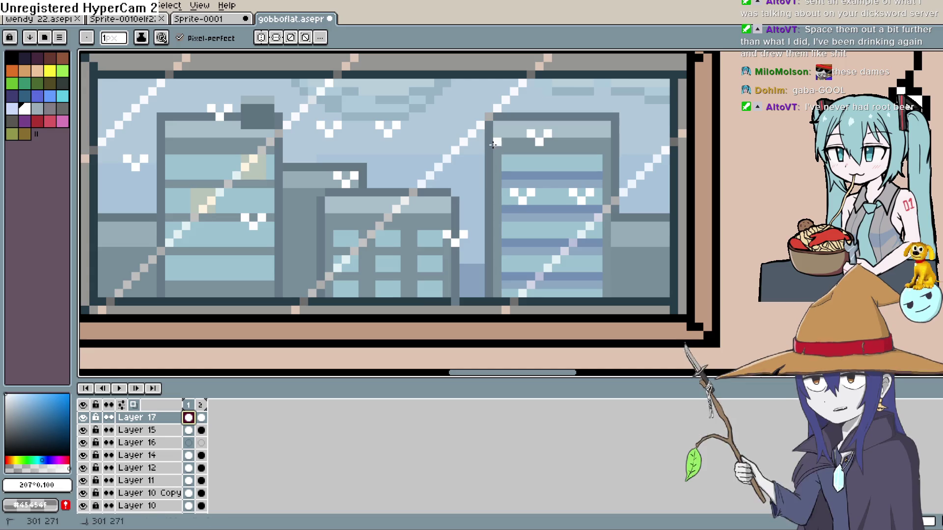
{"action": "left_click_drag", "start_coordinate": [493, 145], "coordinate": [479, 201]}
{"action": "left_click_drag", "start_coordinate": [497, 140], "coordinate": [497, 163]}
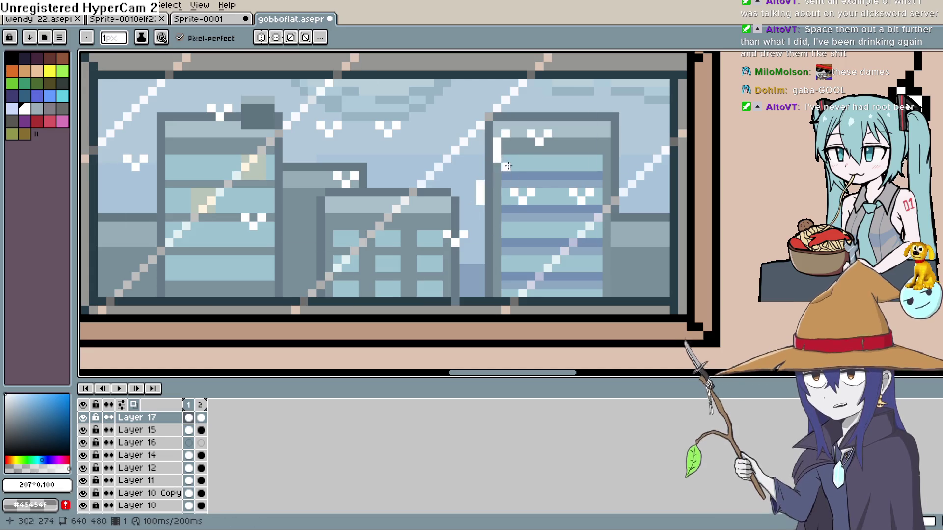
{"action": "left_click_drag", "start_coordinate": [472, 218], "coordinate": [481, 207]}
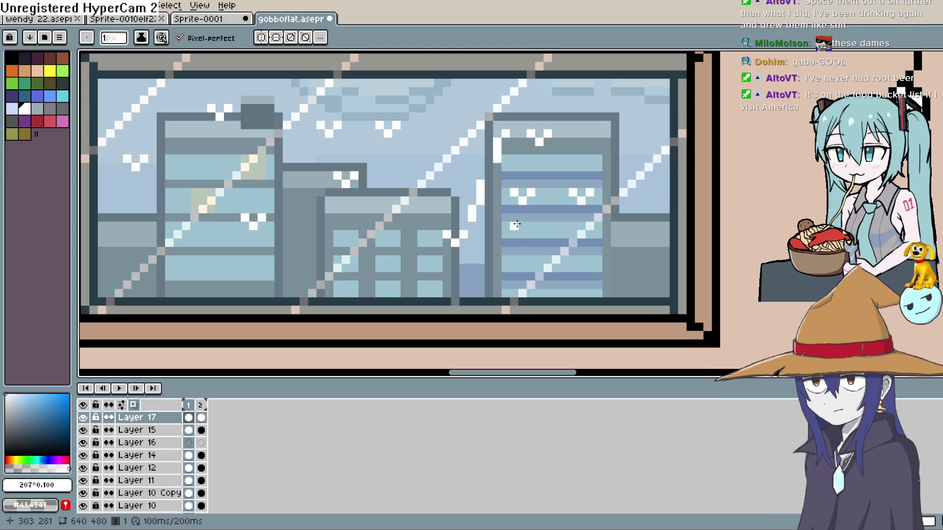
Bring the whole window into view and draw white rain streaks over the central buildings.
{"action": "scroll", "coordinate": [449, 243], "scroll_direction": "right", "scroll_amount": 3}
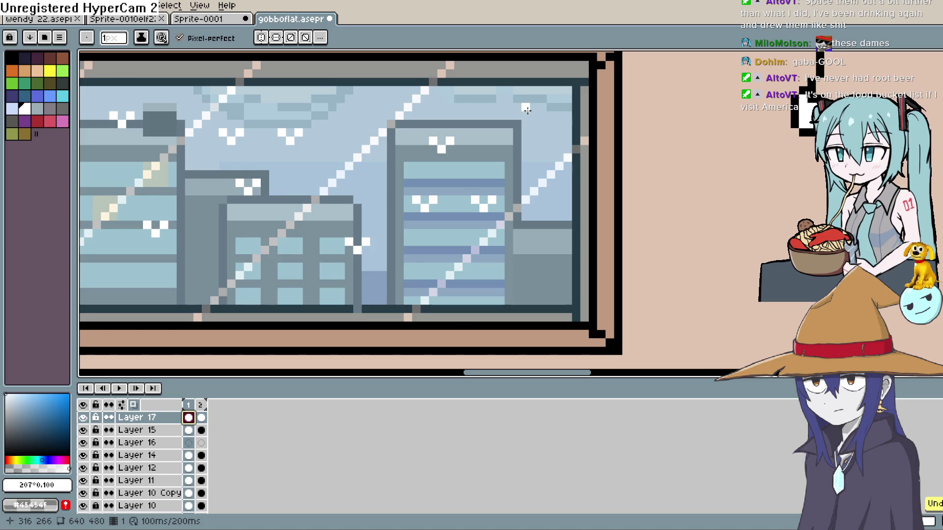
{"action": "scroll", "coordinate": [522, 158], "scroll_direction": "down", "scroll_amount": 3}
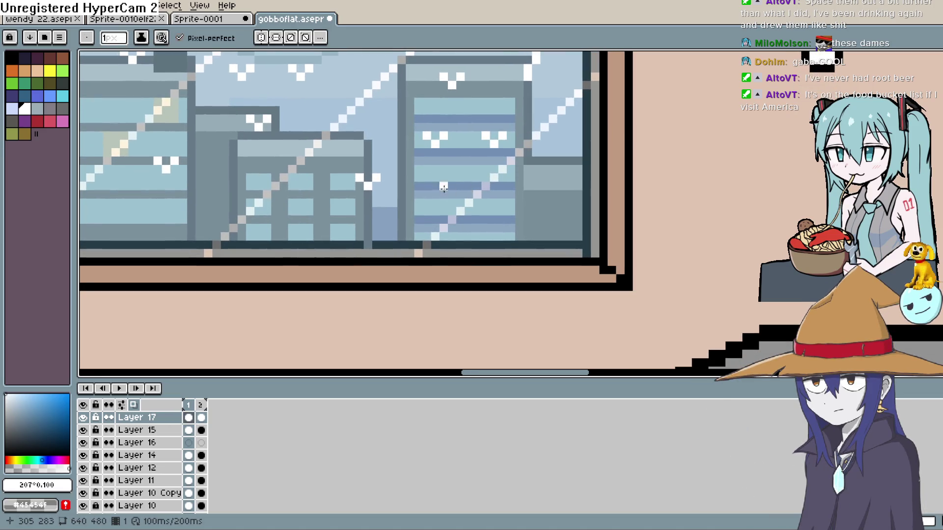
{"action": "mouse_move", "coordinate": [526, 211]}
{"action": "left_mouse_down"}
{"action": "mouse_move", "coordinate": [622, 282]}
{"action": "mouse_move", "coordinate": [614, 322]}
{"action": "left_mouse_up"}
{"action": "left_click_drag", "start_coordinate": [386, 204], "coordinate": [386, 236]}
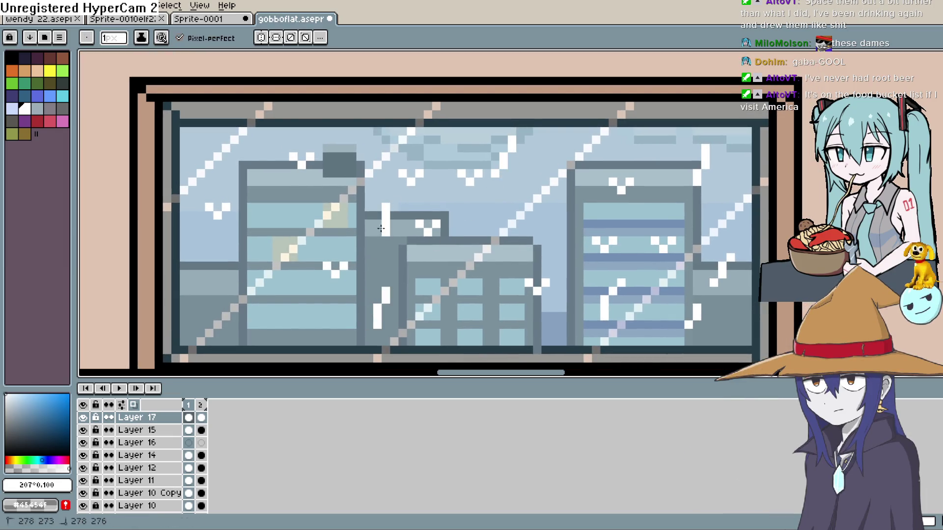
{"action": "left_click_drag", "start_coordinate": [352, 137], "coordinate": [344, 167]}
{"action": "left_click_drag", "start_coordinate": [285, 212], "coordinate": [258, 258]}
Add more white rain streaks across the left side of the window.
{"action": "left_click_drag", "start_coordinate": [268, 307], "coordinate": [259, 338]}
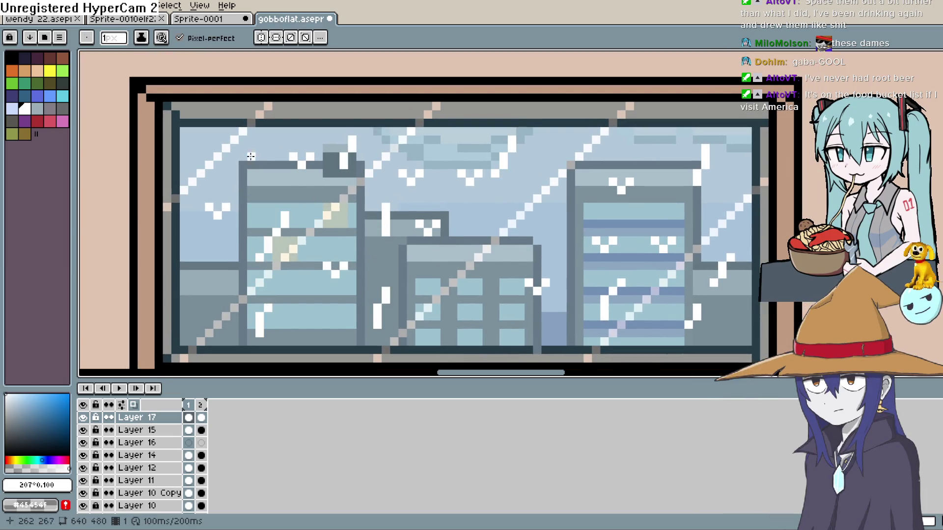
{"action": "left_click_drag", "start_coordinate": [252, 148], "coordinate": [243, 175]}
{"action": "left_click_drag", "start_coordinate": [201, 264], "coordinate": [191, 294]}
{"action": "left_click_drag", "start_coordinate": [200, 137], "coordinate": [200, 152]}
{"action": "left_click_drag", "start_coordinate": [471, 180], "coordinate": [444, 153]}
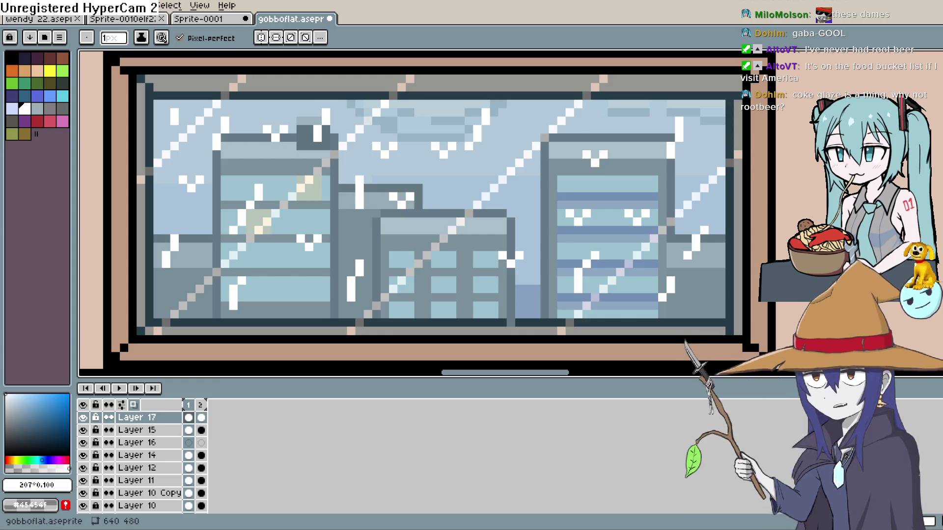
{"action": "mouse_move", "coordinate": [503, 155]}
{"action": "left_mouse_down"}
{"action": "mouse_move", "coordinate": [463, 146]}
{"action": "mouse_move", "coordinate": [474, 102]}
{"action": "left_mouse_up"}
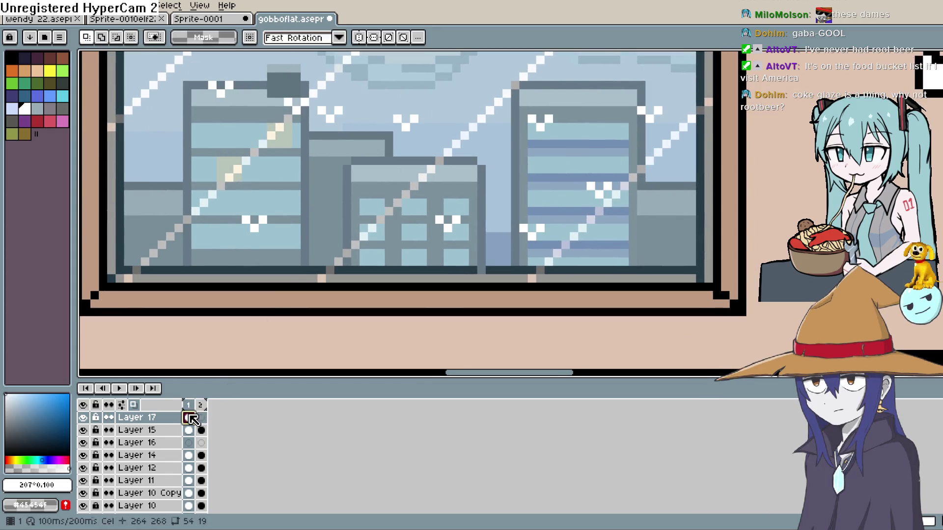
Switch to Layer 17's frame 2, dismissing the cel properties window, and take the Pencil.
{"action": "double_click", "coordinate": [201, 417]}
{"action": "key", "text": "Escape"}
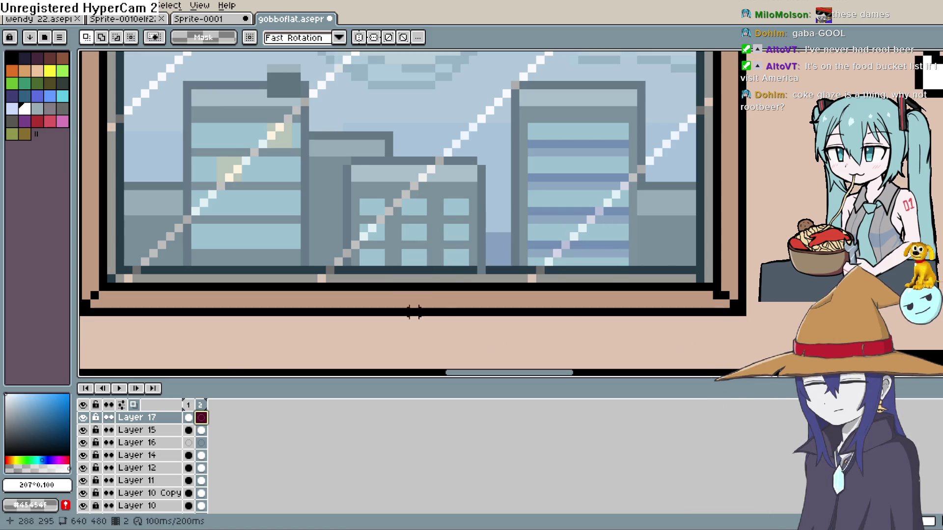
{"action": "key", "text": "ctrl+z"}
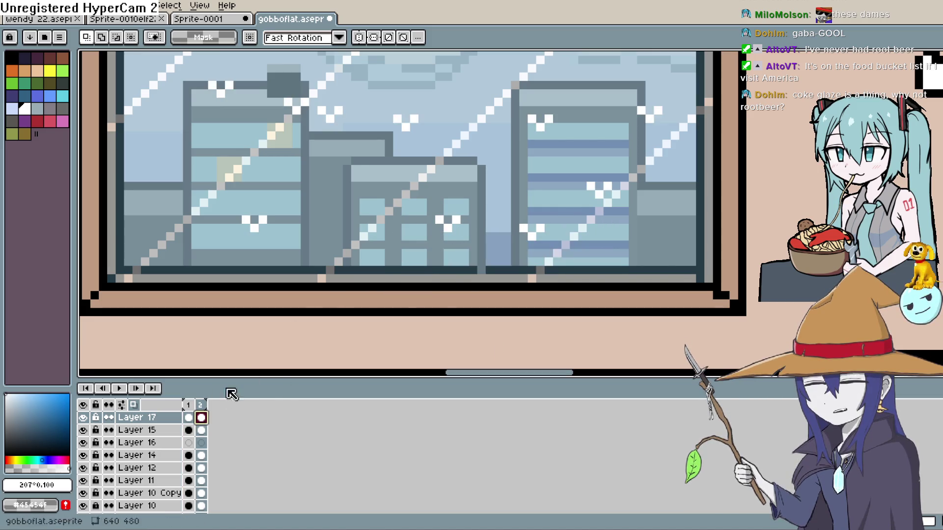
{"action": "scroll", "coordinate": [379, 265], "scroll_direction": "up", "scroll_amount": 1}
{"action": "left_click", "coordinate": [188, 417]}
{"action": "left_click", "coordinate": [201, 418]}
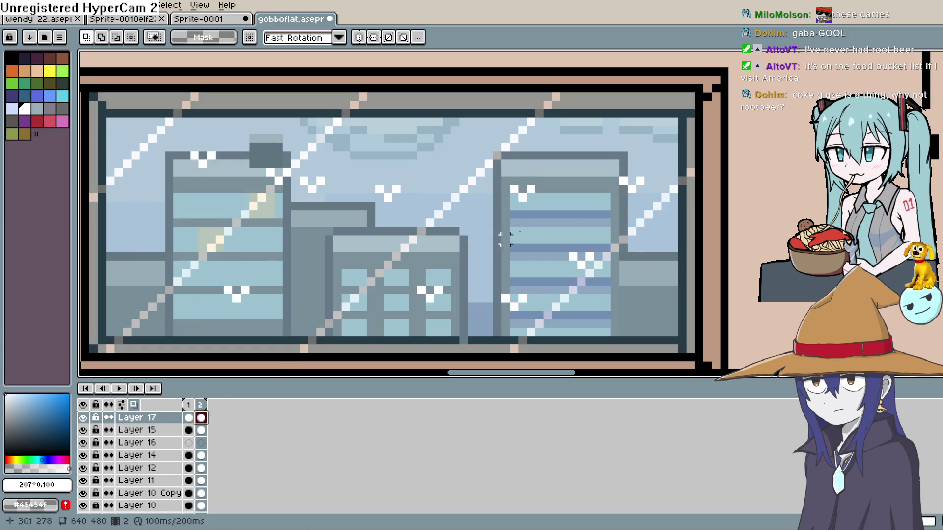
{"action": "key", "text": "b"}
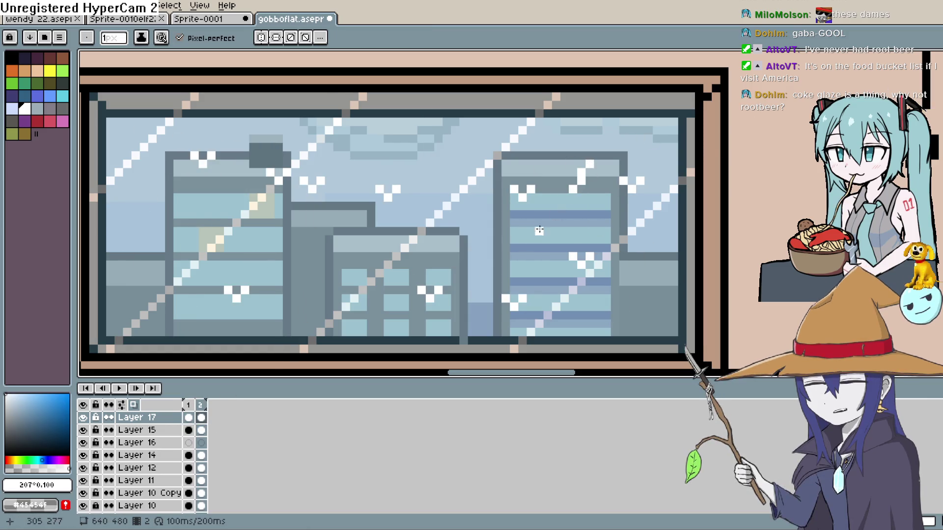
Draw white rain streaks and a splash across frame 2's sky and buildings, then play the animation.
{"action": "left_click_drag", "start_coordinate": [530, 229], "coordinate": [522, 259]}
{"action": "left_click_drag", "start_coordinate": [665, 273], "coordinate": [633, 278]}
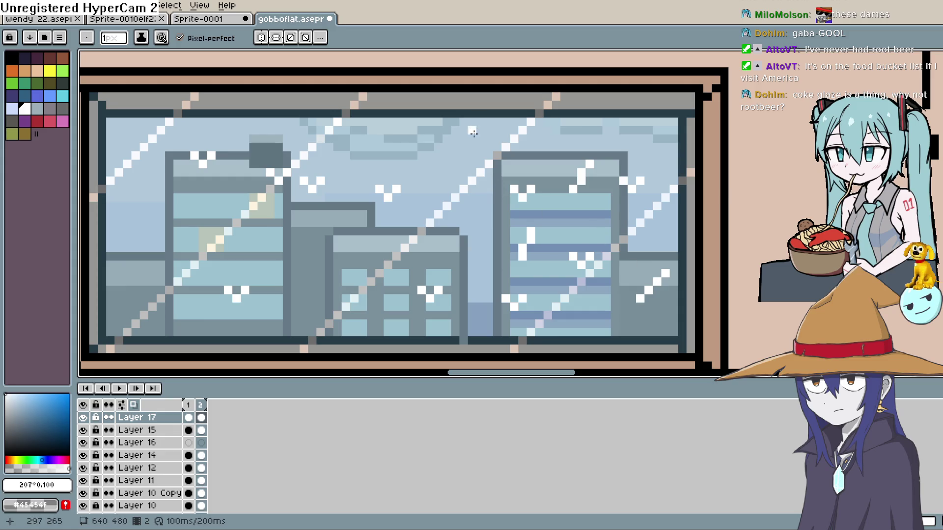
{"action": "left_click_drag", "start_coordinate": [472, 137], "coordinate": [453, 166]}
{"action": "left_click_drag", "start_coordinate": [380, 130], "coordinate": [379, 159]}
{"action": "left_click_drag", "start_coordinate": [296, 256], "coordinate": [270, 290]}
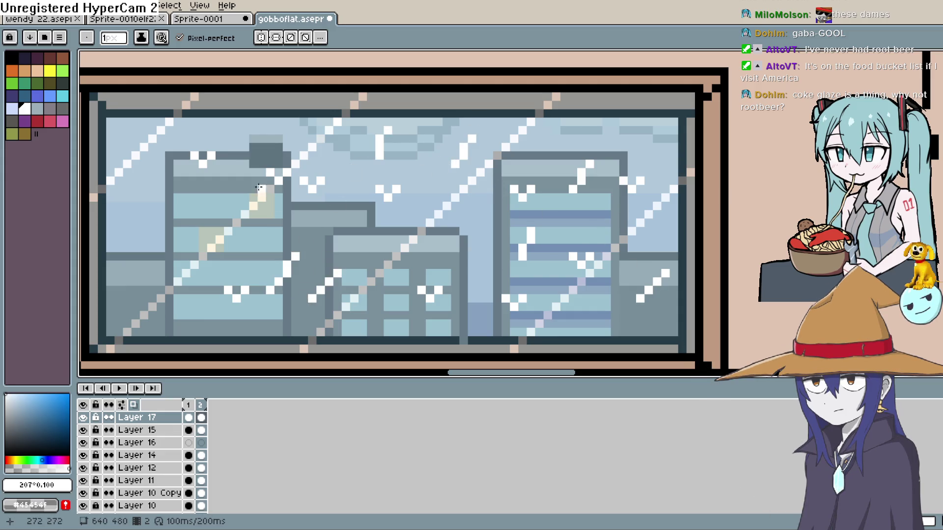
{"action": "left_click_drag", "start_coordinate": [152, 256], "coordinate": [144, 275]}
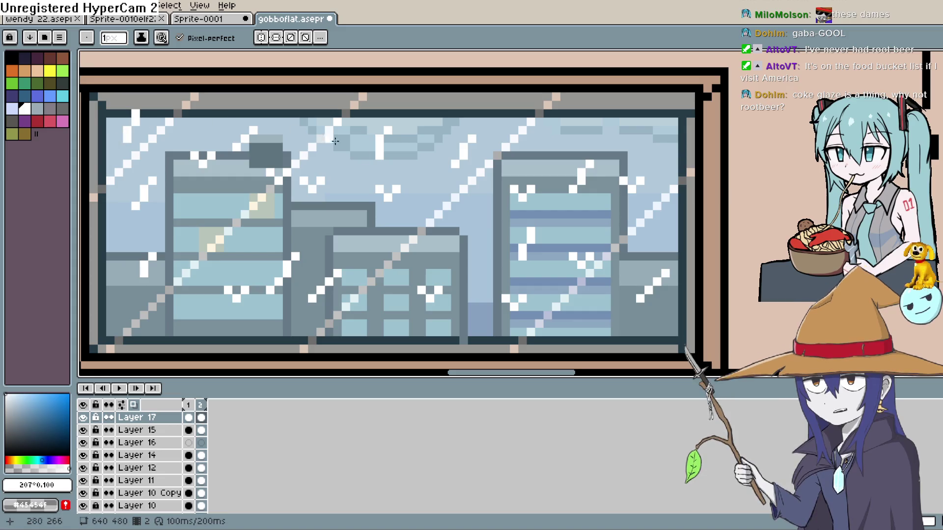
{"action": "left_click", "coordinate": [120, 389]}
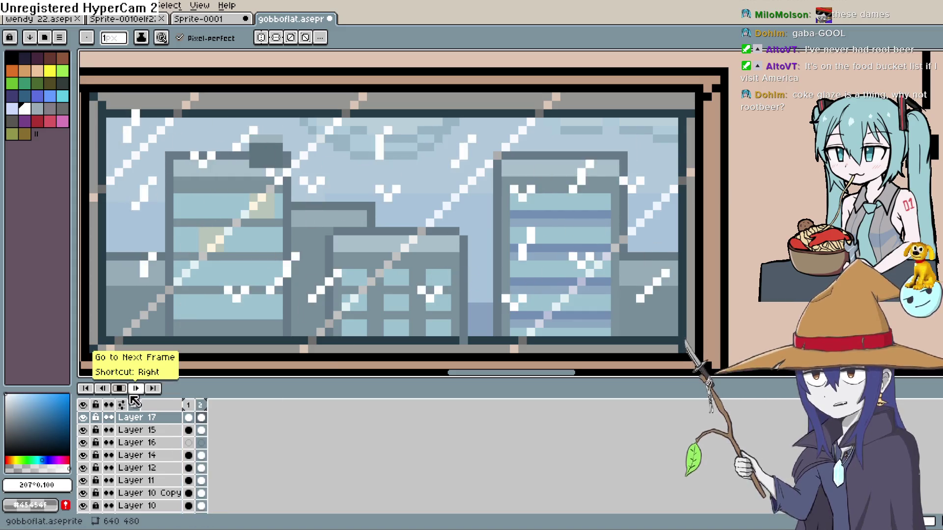
Zoom out and pan across the kitchen scene to see the rainy window in context.
{"action": "scroll", "coordinate": [344, 246], "scroll_direction": "down", "scroll_amount": 1}
{"action": "scroll", "coordinate": [575, 197], "scroll_direction": "down", "scroll_amount": 2}
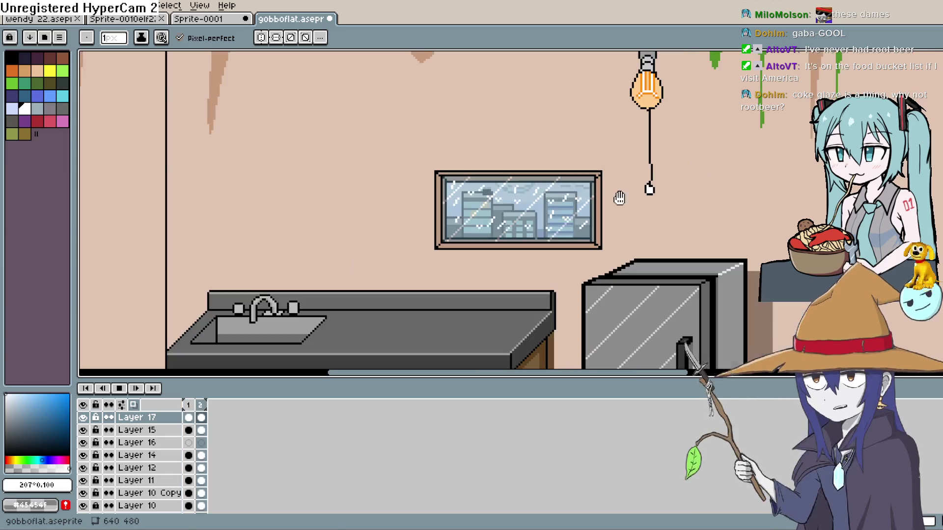
{"action": "mouse_move", "coordinate": [631, 223]}
{"action": "left_mouse_down"}
{"action": "mouse_move", "coordinate": [606, 156]}
{"action": "mouse_move", "coordinate": [585, 178]}
{"action": "mouse_move", "coordinate": [570, 158]}
{"action": "mouse_move", "coordinate": [601, 134]}
{"action": "mouse_move", "coordinate": [585, 157]}
{"action": "left_mouse_up"}
{"action": "scroll", "coordinate": [585, 178], "scroll_direction": "down", "scroll_amount": 1}
{"action": "scroll", "coordinate": [564, 185], "scroll_direction": "up", "scroll_amount": 1}
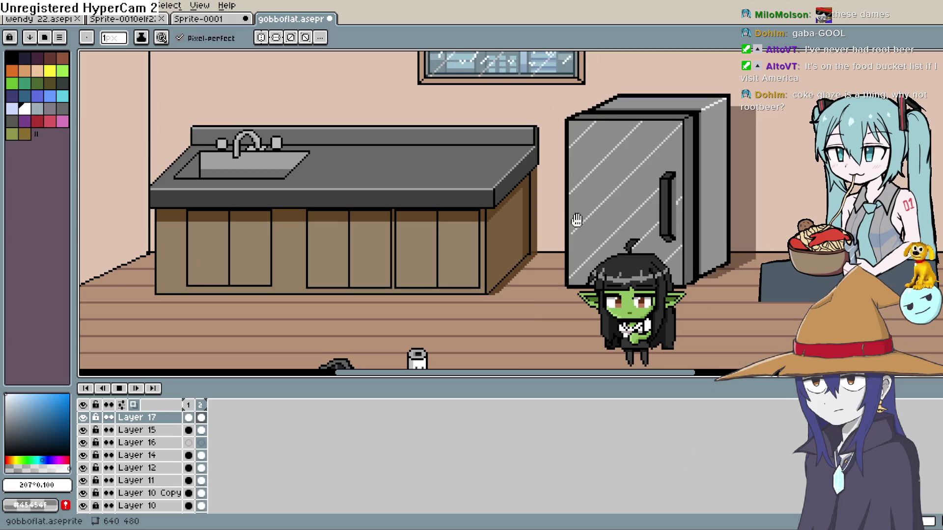
Hide the timeline to enlarge the canvas, then pan over the fridge, laptop and sleeping bag.
{"action": "left_click_drag", "start_coordinate": [523, 380], "coordinate": [523, 491]}
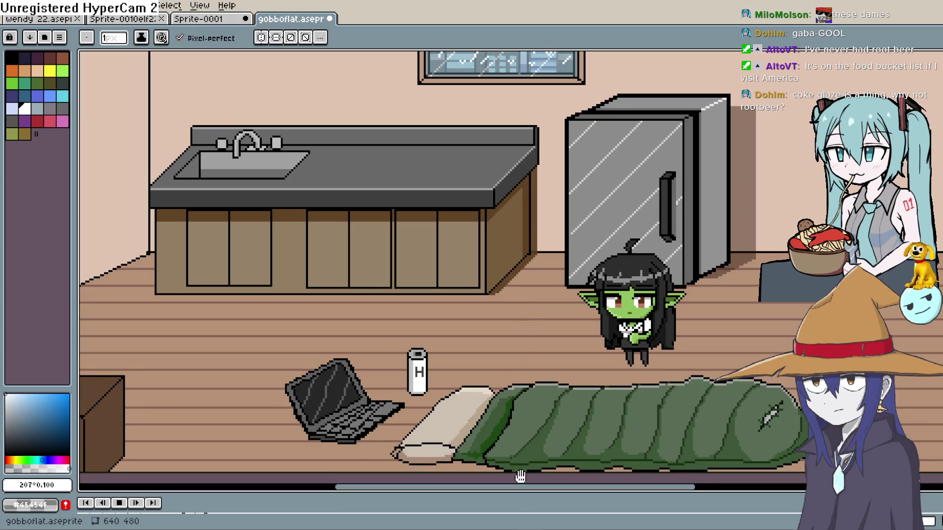
{"action": "left_click_drag", "start_coordinate": [780, 141], "coordinate": [640, 225]}
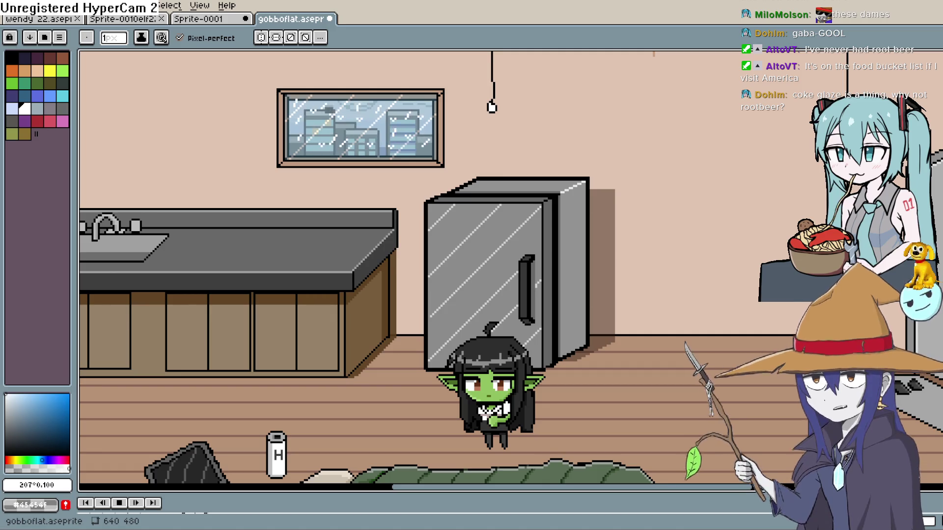
{"action": "mouse_move", "coordinate": [497, 253]}
{"action": "left_mouse_down"}
{"action": "mouse_move", "coordinate": [531, 232]}
{"action": "mouse_move", "coordinate": [609, 223]}
{"action": "mouse_move", "coordinate": [666, 196]}
{"action": "mouse_move", "coordinate": [629, 230]}
{"action": "left_mouse_up"}
{"action": "scroll", "coordinate": [667, 197], "scroll_direction": "down", "scroll_amount": 2}
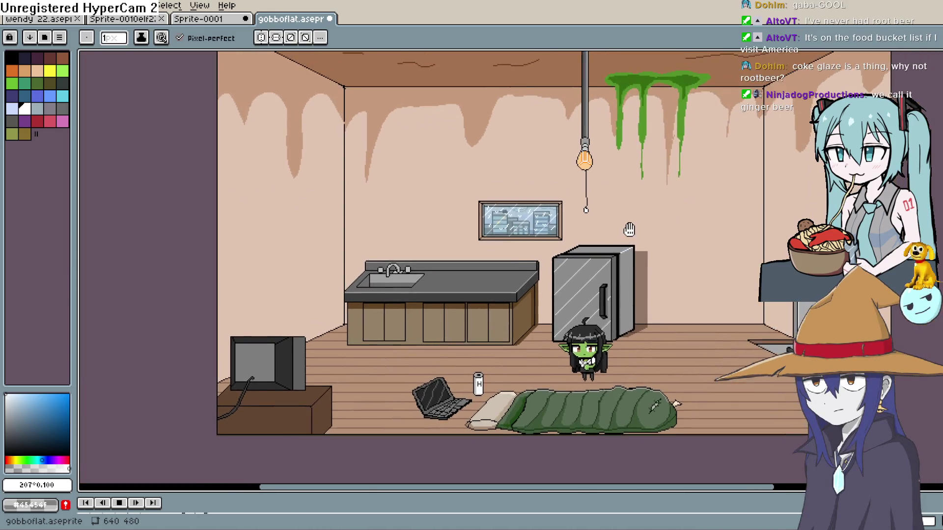
{"action": "scroll", "coordinate": [629, 229], "scroll_direction": "up", "scroll_amount": 2}
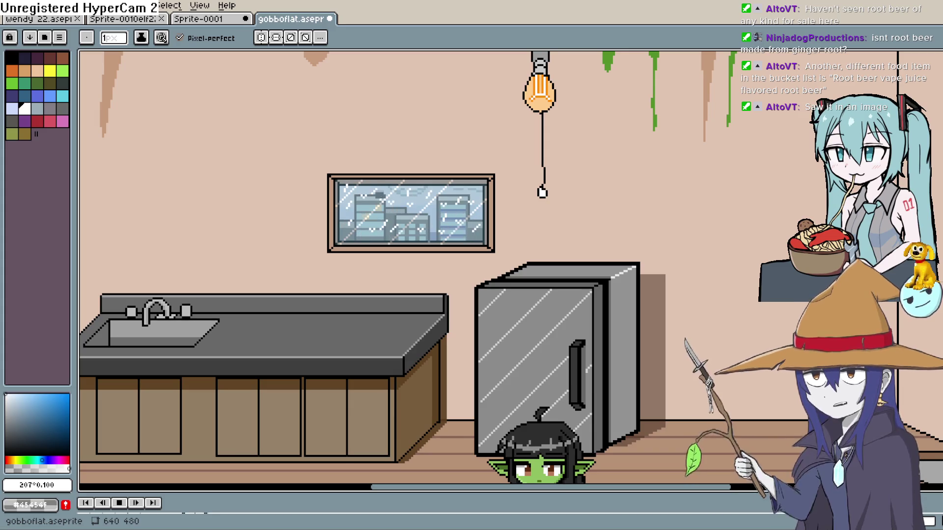
{"action": "mouse_move", "coordinate": [623, 323]}
{"action": "left_mouse_down"}
{"action": "mouse_move", "coordinate": [655, 183]}
{"action": "mouse_move", "coordinate": [630, 251]}
{"action": "mouse_move", "coordinate": [648, 244]}
{"action": "mouse_move", "coordinate": [676, 270]}
{"action": "left_mouse_up"}
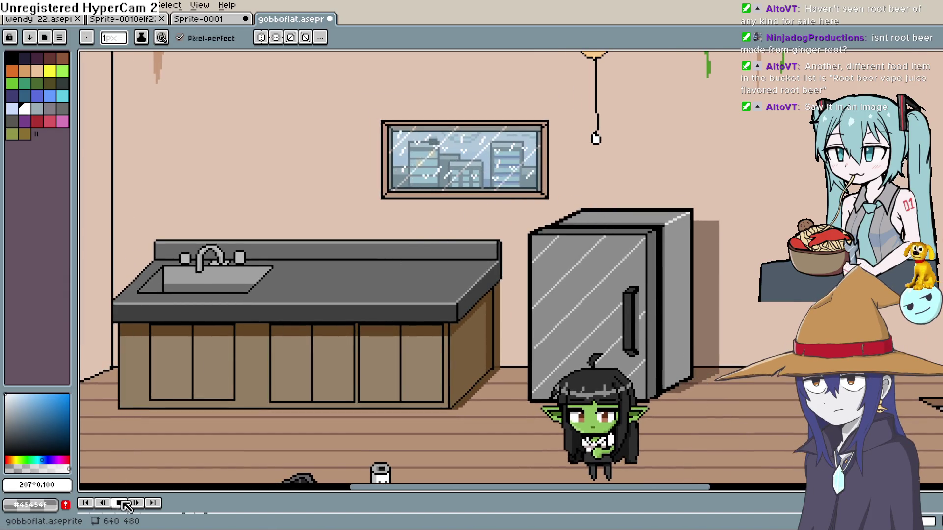
Zoom into the rainy window for a close look and pan up over the kitchen.
{"action": "scroll", "coordinate": [456, 212], "scroll_direction": "up", "scroll_amount": 2}
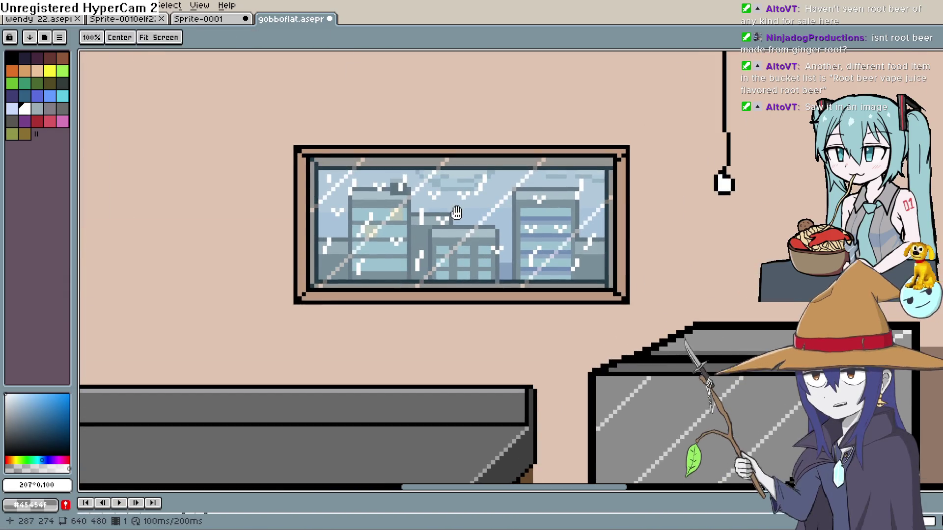
{"action": "scroll", "coordinate": [457, 212], "scroll_direction": "up", "scroll_amount": 1}
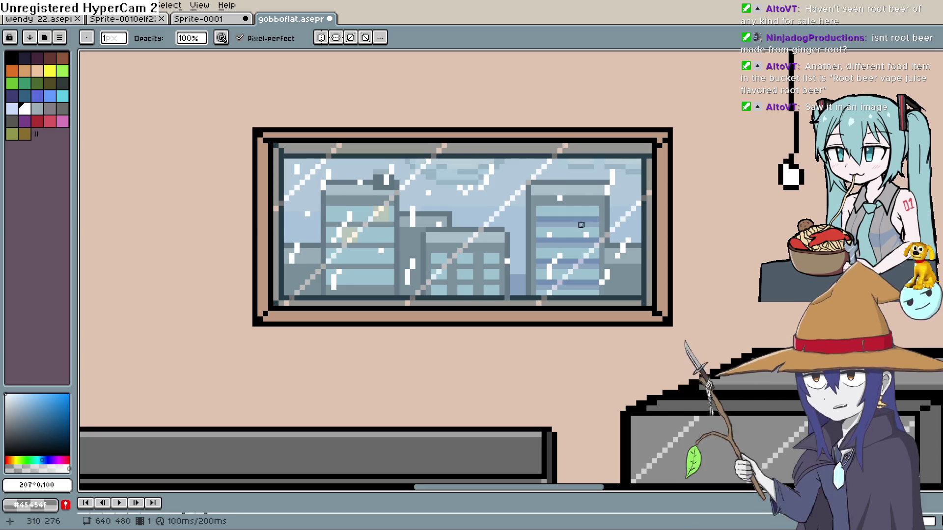
{"action": "left_click_drag", "start_coordinate": [592, 230], "coordinate": [569, 239]}
{"action": "mouse_move", "coordinate": [605, 270]}
{"action": "left_mouse_down"}
{"action": "mouse_move", "coordinate": [583, 280]}
{"action": "mouse_move", "coordinate": [565, 189]}
{"action": "left_mouse_up"}
Zoom back out and restore the layers timeline beneath the kitchen scene.
{"action": "scroll", "coordinate": [583, 280], "scroll_direction": "down", "scroll_amount": 1}
{"action": "scroll", "coordinate": [596, 210], "scroll_direction": "down", "scroll_amount": 2}
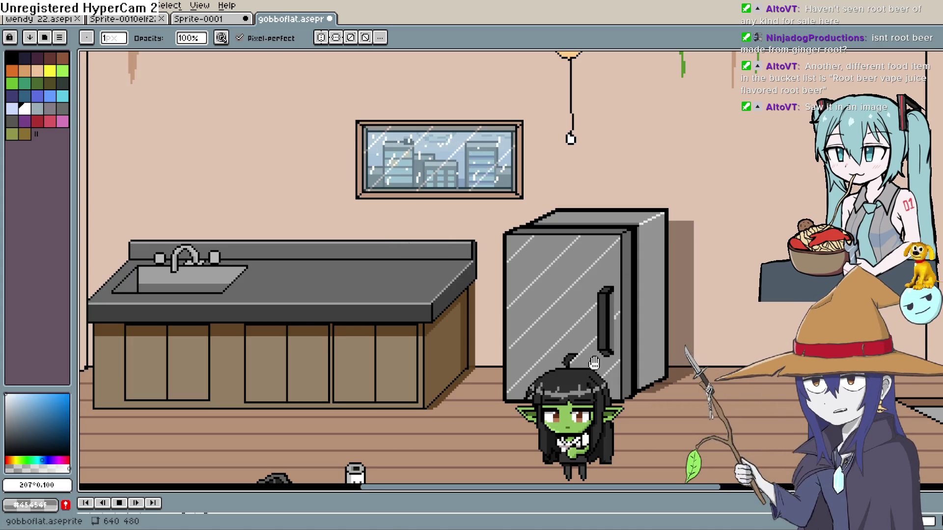
{"action": "mouse_move", "coordinate": [603, 492]}
{"action": "left_mouse_down"}
{"action": "mouse_move", "coordinate": [565, 433]}
{"action": "mouse_move", "coordinate": [442, 372]}
{"action": "left_mouse_up"}
Stop playback and lower Layer 17's opacity to about 88% in Layer Properties.
{"action": "left_click", "coordinate": [121, 382]}
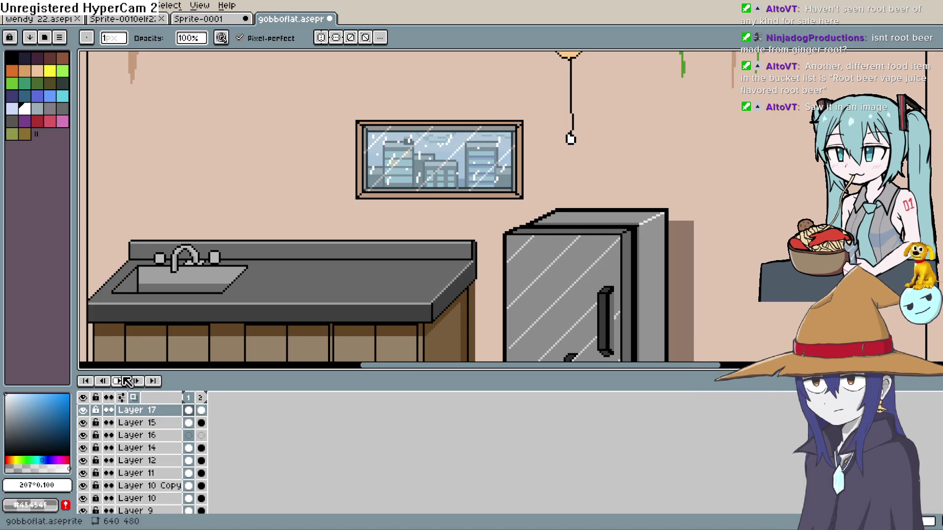
{"action": "double_click", "coordinate": [163, 412]}
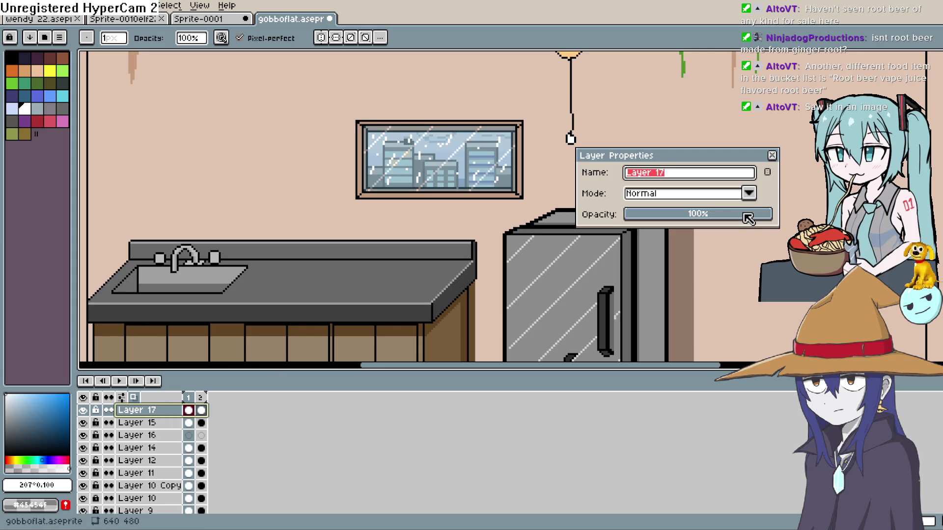
{"action": "left_click_drag", "start_coordinate": [737, 216], "coordinate": [760, 218]}
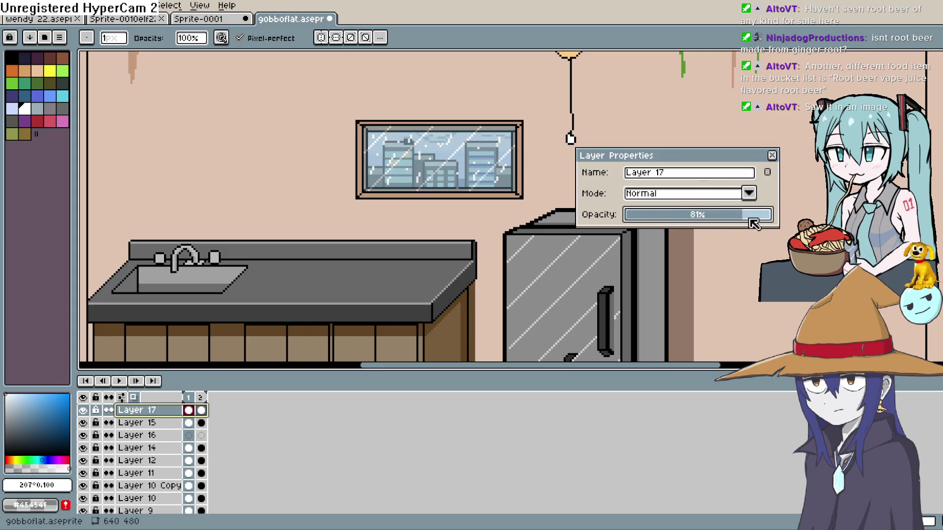
{"action": "left_click", "coordinate": [753, 217]}
{"action": "left_click", "coordinate": [772, 155]}
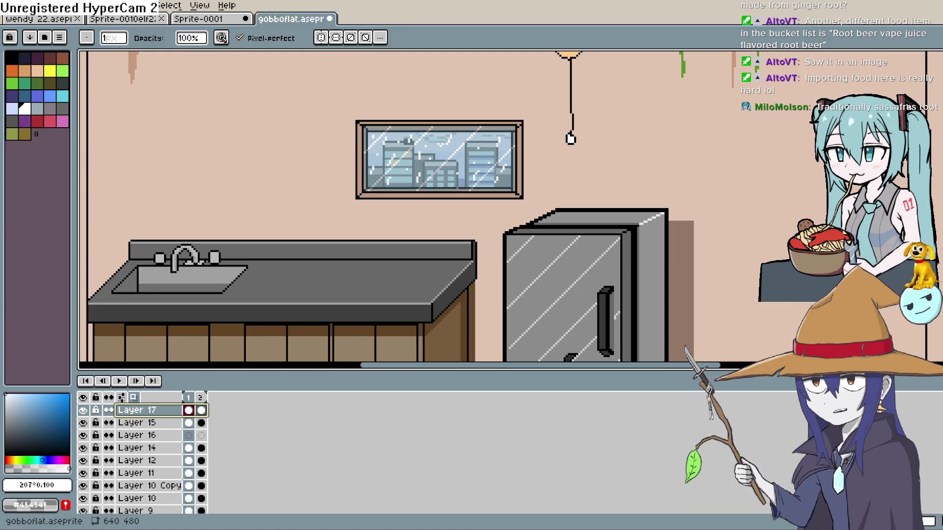
{"action": "left_click_drag", "start_coordinate": [548, 191], "coordinate": [568, 212]}
{"action": "key", "text": "b"}
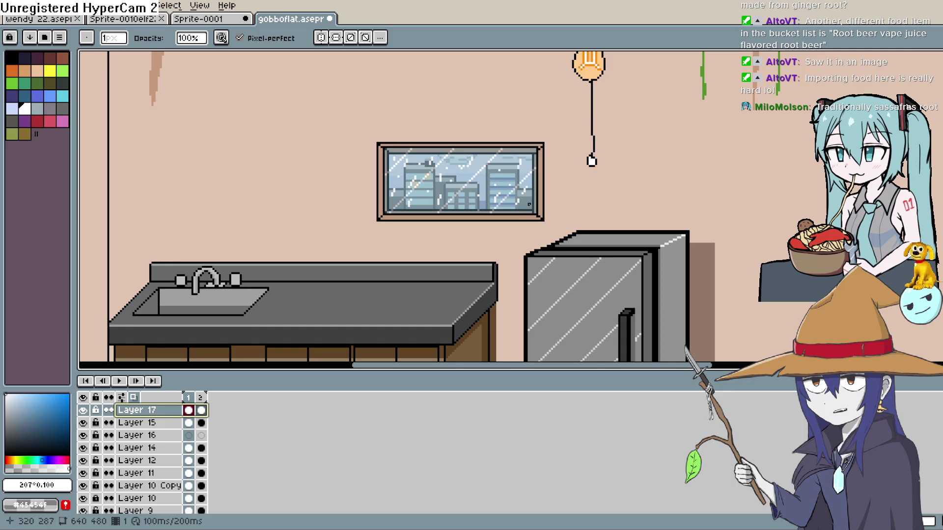
{"action": "mouse_move", "coordinate": [235, 469]}
{"action": "left_mouse_down"}
{"action": "mouse_move", "coordinate": [269, 346]}
{"action": "mouse_move", "coordinate": [178, 383]}
{"action": "left_mouse_up"}
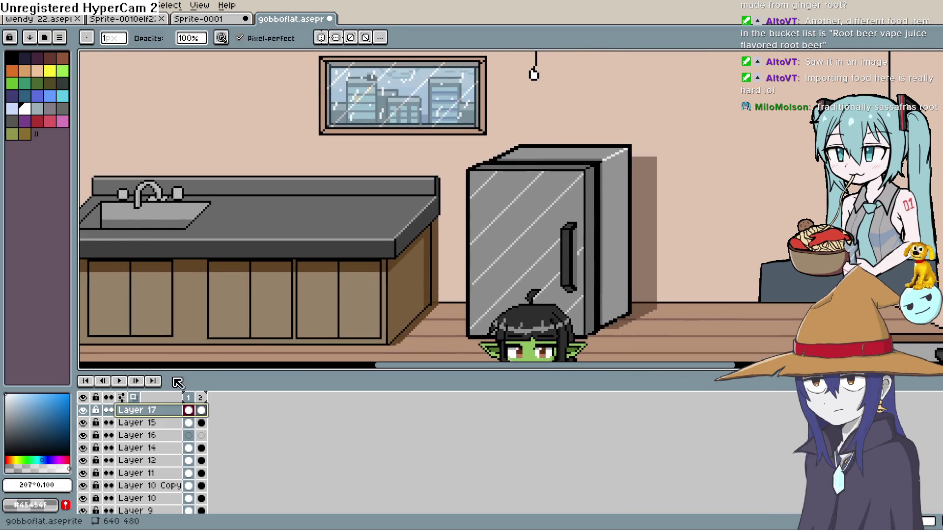
{"action": "key", "text": "Return"}
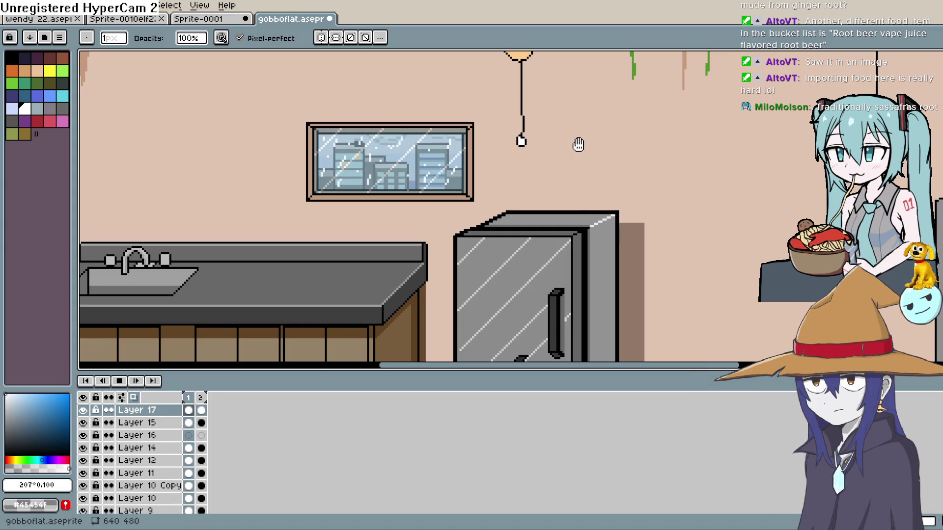
{"action": "left_click_drag", "start_coordinate": [575, 154], "coordinate": [563, 204]}
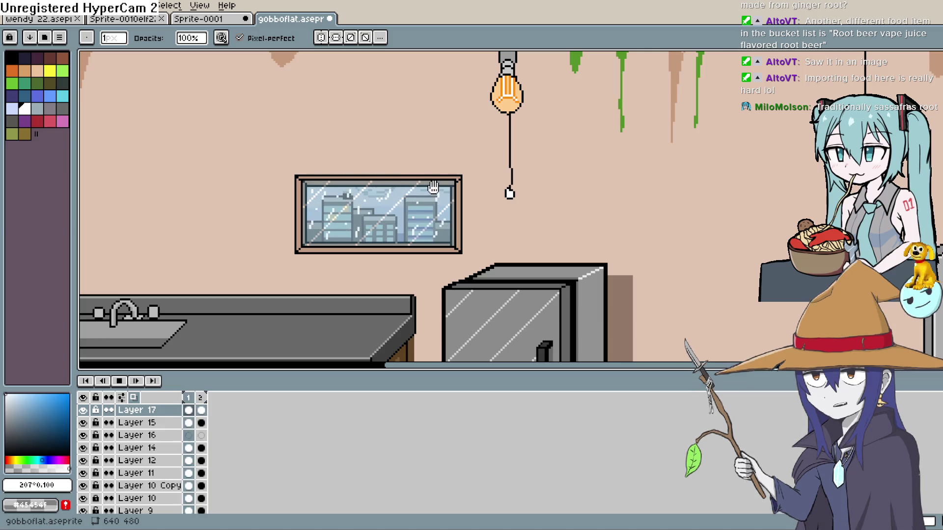
{"action": "key", "text": "h"}
{"action": "left_click_drag", "start_coordinate": [446, 223], "coordinate": [461, 145]}
{"action": "key", "text": "b"}
Stop playback and look over the goblin sprite before returning to the gobboflat kitchen scene.
{"action": "left_click", "coordinate": [119, 382]}
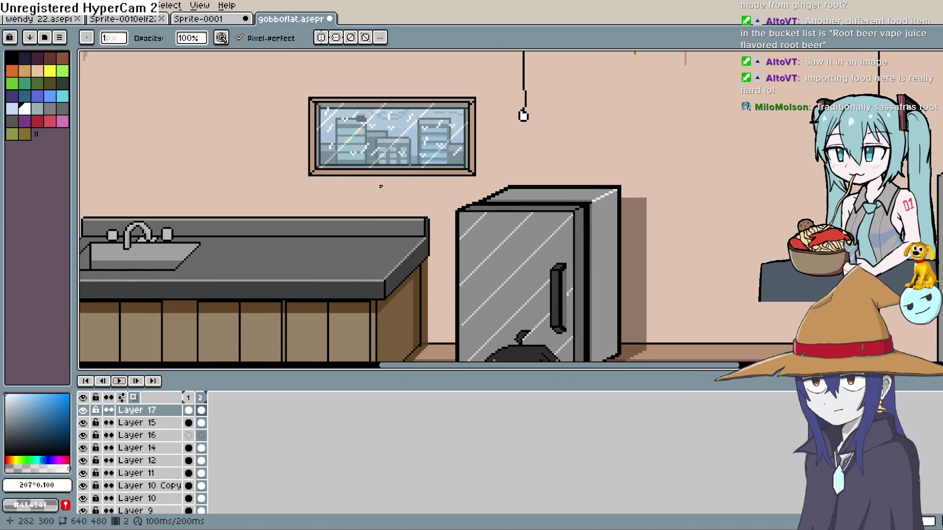
{"action": "scroll", "coordinate": [249, 53], "scroll_direction": "up", "scroll_amount": 2}
{"action": "key", "text": "ctrl+shift+Tab"}
{"action": "key", "text": "h"}
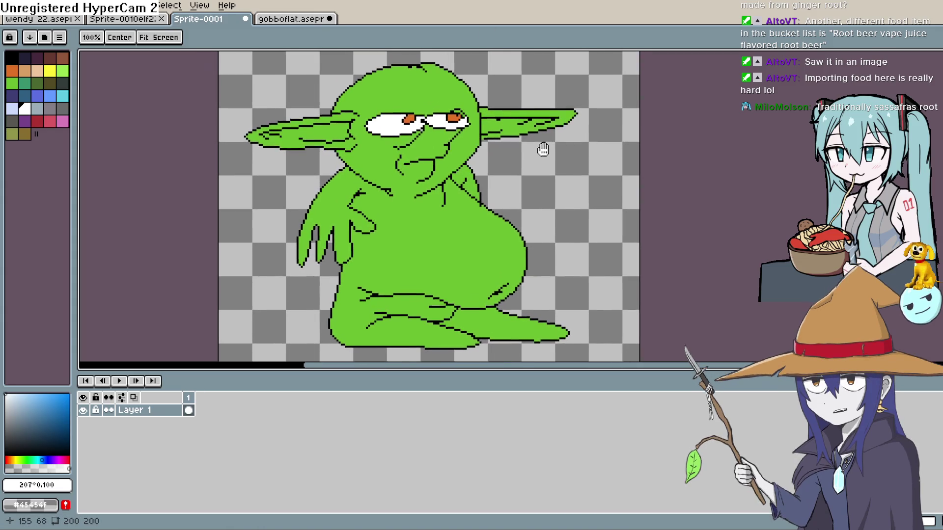
{"action": "left_click_drag", "start_coordinate": [529, 159], "coordinate": [530, 156]}
{"action": "key", "text": "b"}
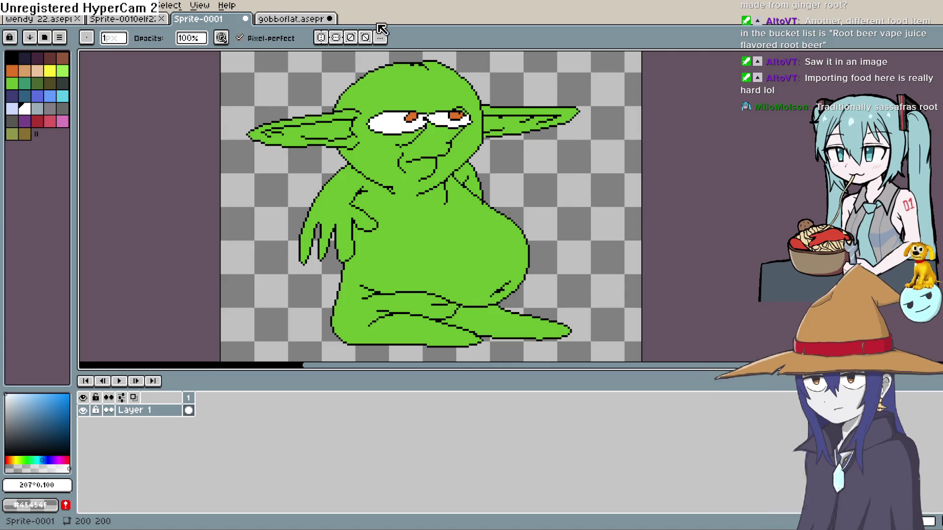
{"action": "left_click", "coordinate": [293, 19]}
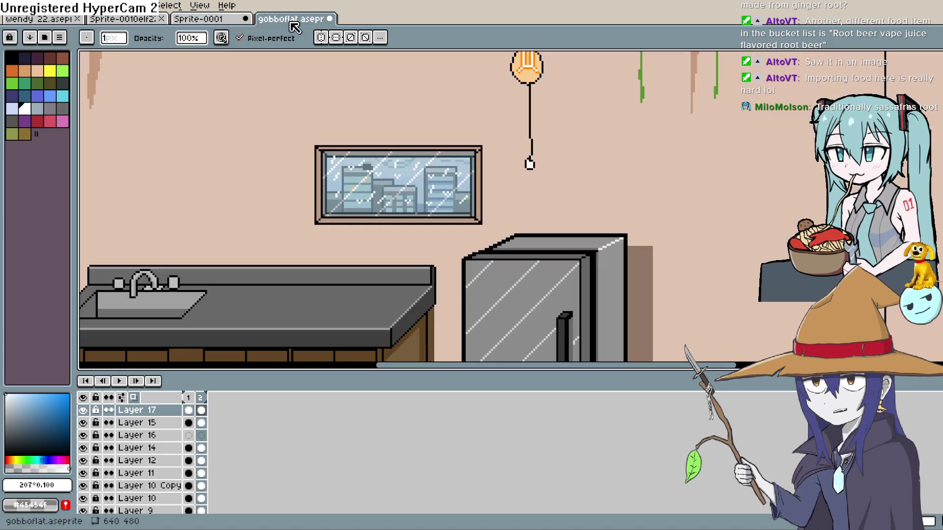
{"action": "key", "text": "h"}
{"action": "scroll", "coordinate": [617, 145], "scroll_direction": "down", "scroll_amount": 2}
{"action": "key", "text": "b"}
In the deer-skull sprite, merge the wendy layer down into Layer 13.
{"action": "left_click", "coordinate": [138, 20]}
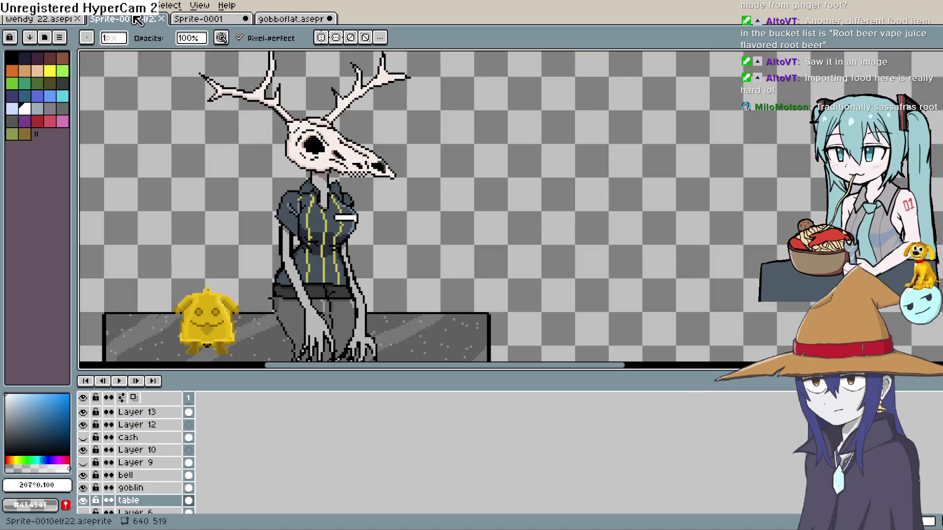
{"action": "scroll", "coordinate": [534, 150], "scroll_direction": "down", "scroll_amount": 3}
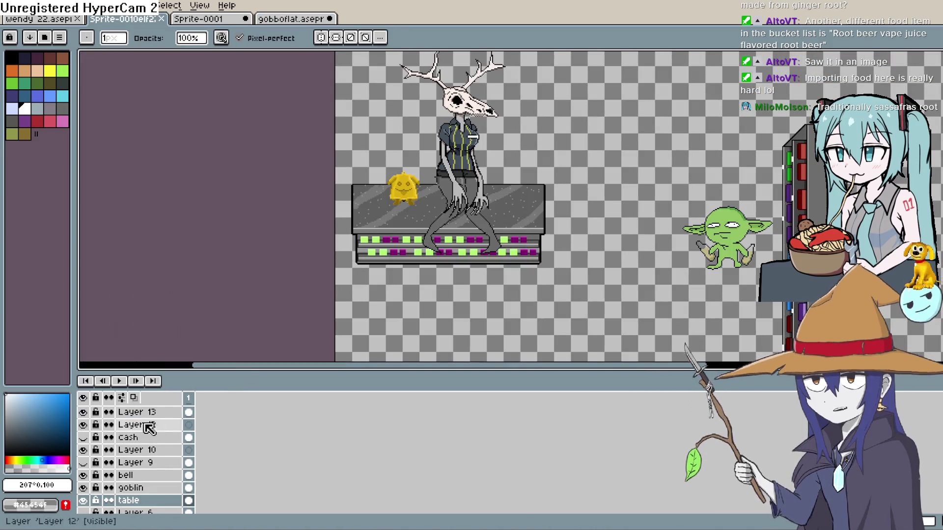
{"action": "scroll", "coordinate": [151, 486], "scroll_direction": "down", "scroll_amount": 3}
{"action": "scroll", "coordinate": [152, 442], "scroll_direction": "up", "scroll_amount": 4}
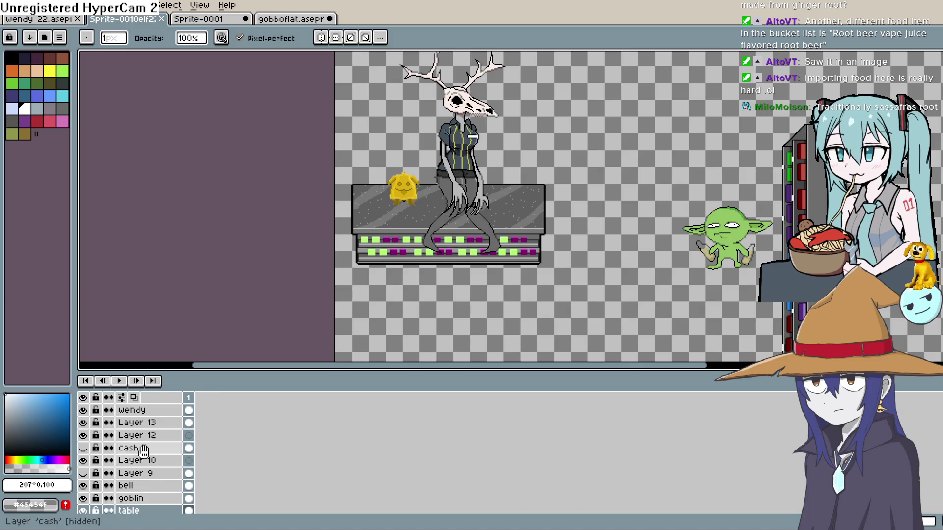
{"action": "left_click", "coordinate": [148, 410]}
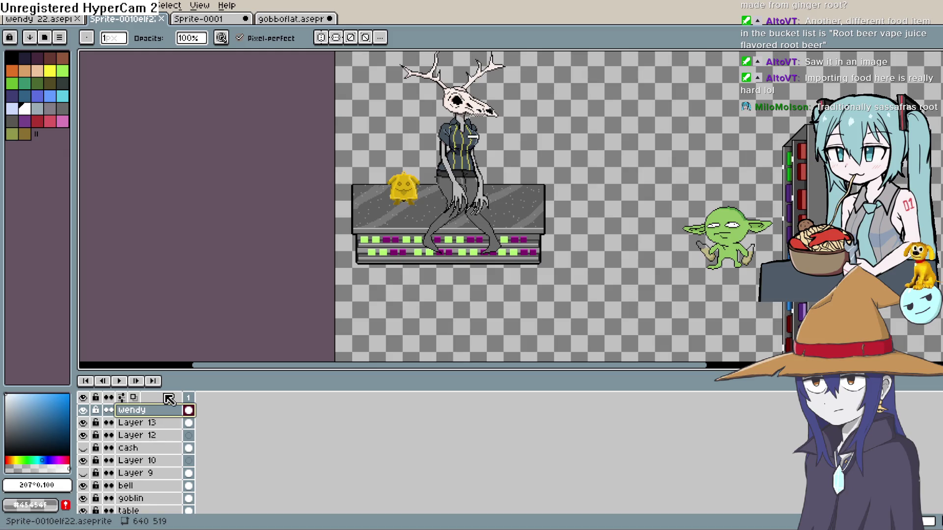
{"action": "right_click", "coordinate": [153, 413]}
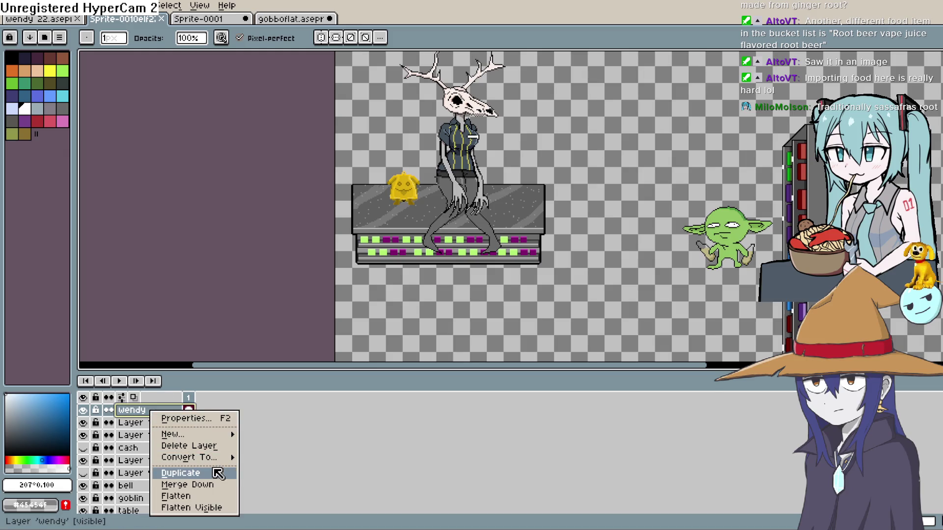
{"action": "left_click", "coordinate": [221, 486]}
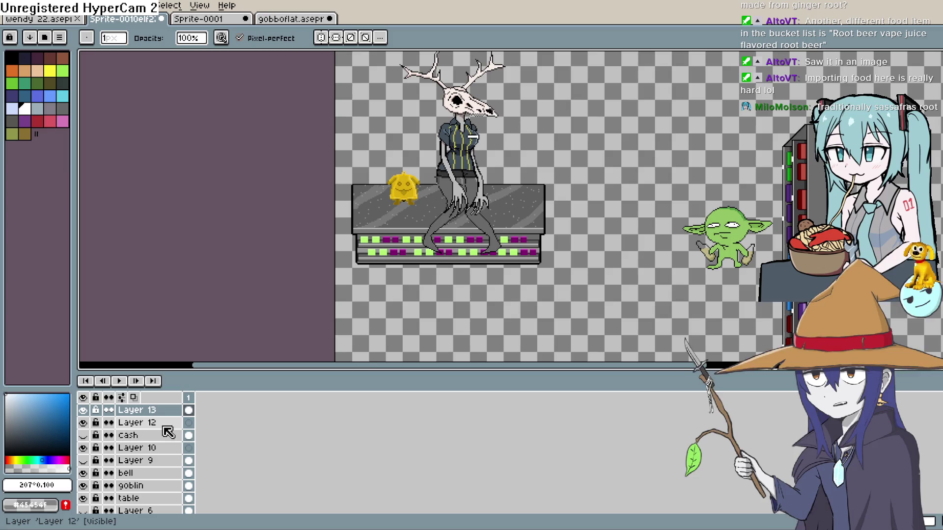
Check Layer 13's layer and first-frame cel options, leaving them unchanged.
{"action": "right_click", "coordinate": [153, 417]}
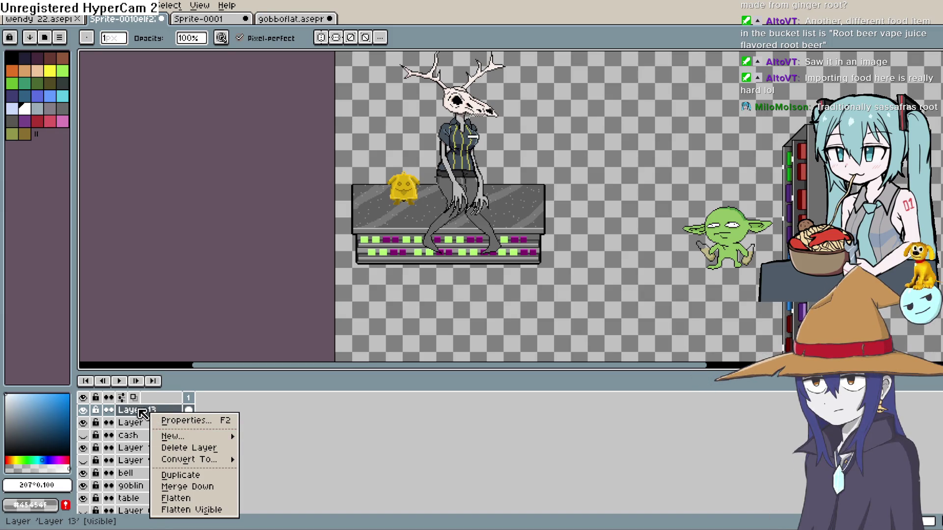
{"action": "left_click", "coordinate": [140, 411]}
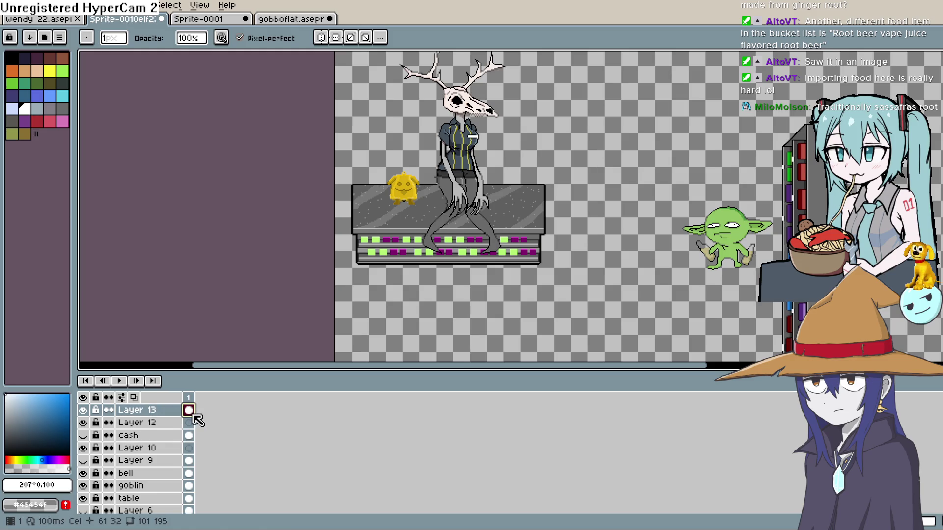
{"action": "right_click", "coordinate": [188, 411]}
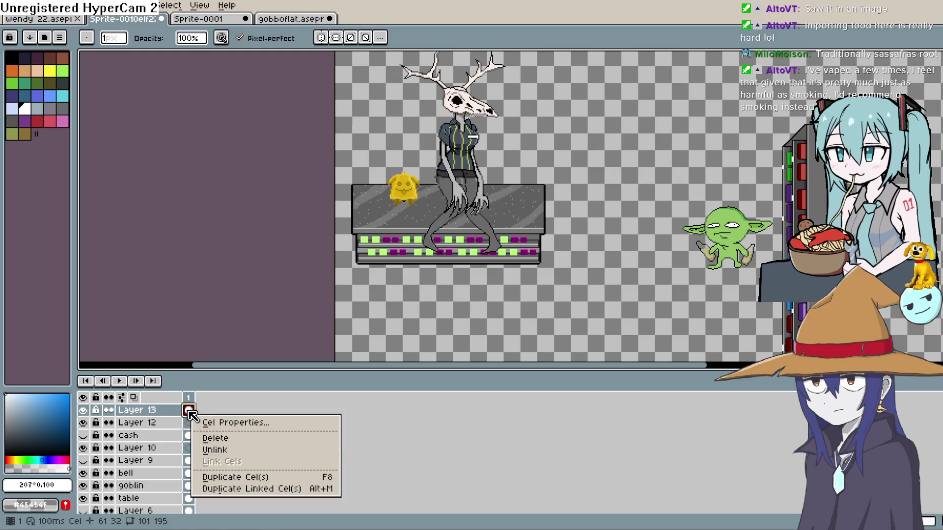
{"action": "left_click", "coordinate": [188, 411]}
Select the deer character and table area and copy it.
{"action": "left_click", "coordinate": [936, 61]}
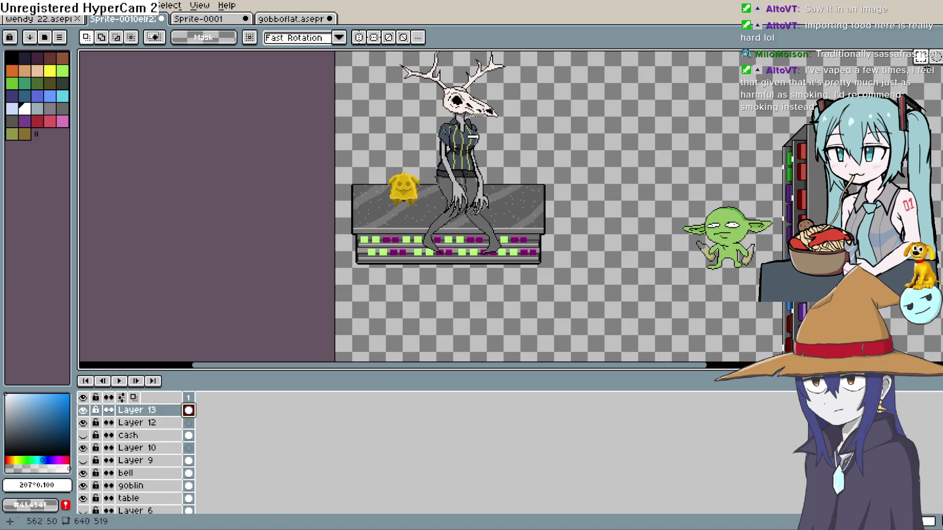
{"action": "scroll", "coordinate": [552, 78], "scroll_direction": "up", "scroll_amount": 2}
{"action": "scroll", "coordinate": [553, 79], "scroll_direction": "down", "scroll_amount": 3}
{"action": "scroll", "coordinate": [552, 78], "scroll_direction": "up", "scroll_amount": 2}
{"action": "left_click_drag", "start_coordinate": [554, 65], "coordinate": [381, 289]}
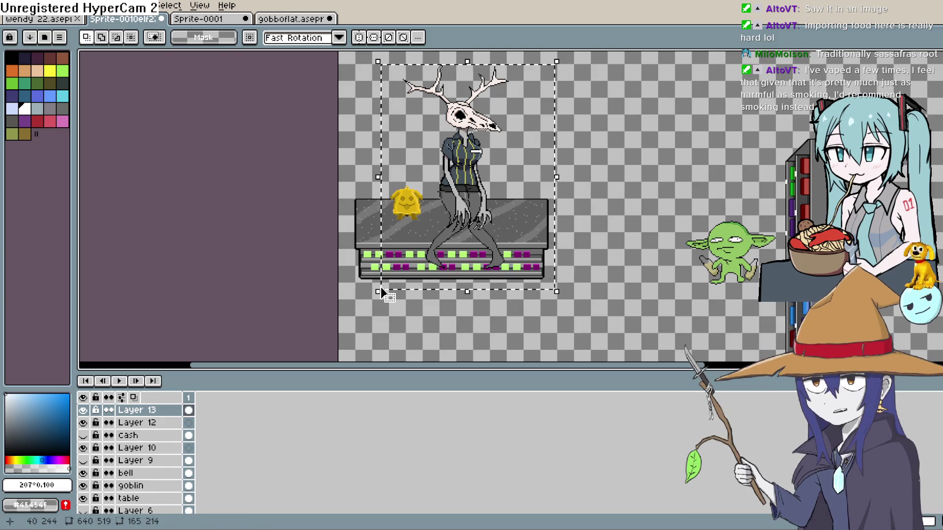
{"action": "key", "text": "ctrl+c"}
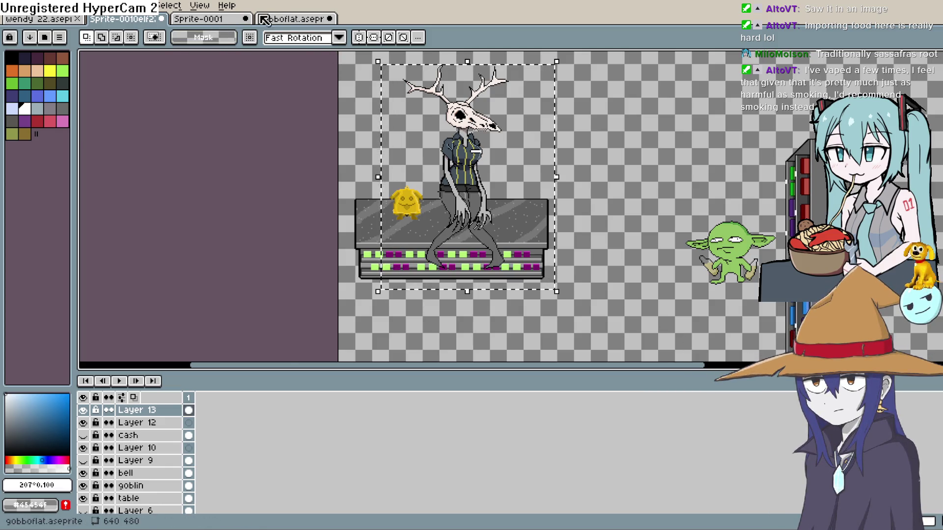
Try pasting the deer into the gobboflat room, then cancel the paste.
{"action": "left_click", "coordinate": [291, 18]}
{"action": "key", "text": "ctrl+v"}
{"action": "left_click_drag", "start_coordinate": [293, 201], "coordinate": [456, 171]}
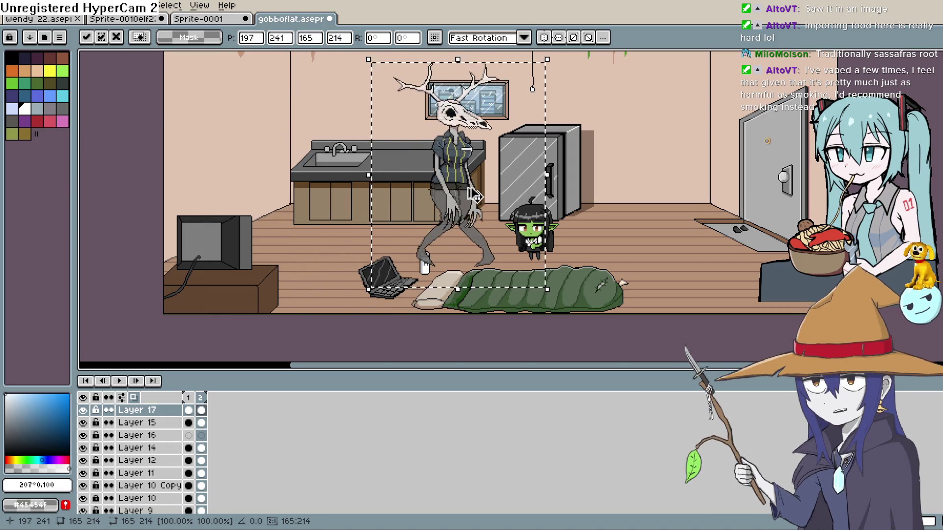
{"action": "scroll", "coordinate": [457, 172], "scroll_direction": "up", "scroll_amount": 2}
{"action": "scroll", "coordinate": [464, 182], "scroll_direction": "down", "scroll_amount": 1}
{"action": "scroll", "coordinate": [471, 191], "scroll_direction": "up", "scroll_amount": 1}
{"action": "scroll", "coordinate": [473, 194], "scroll_direction": "down", "scroll_amount": 3}
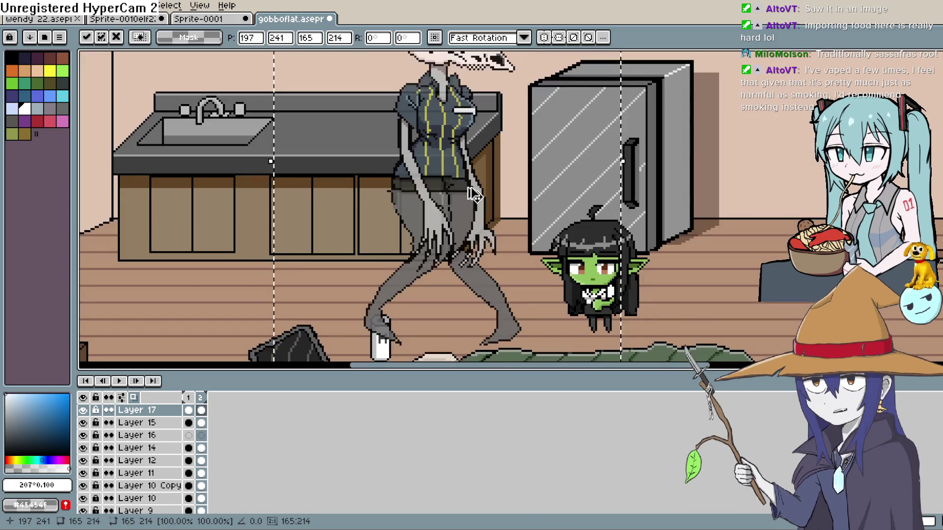
{"action": "key", "text": "Escape"}
Paste the deer onto a new layer and place it beside the kitchen counter.
{"action": "key", "text": "shift+n"}
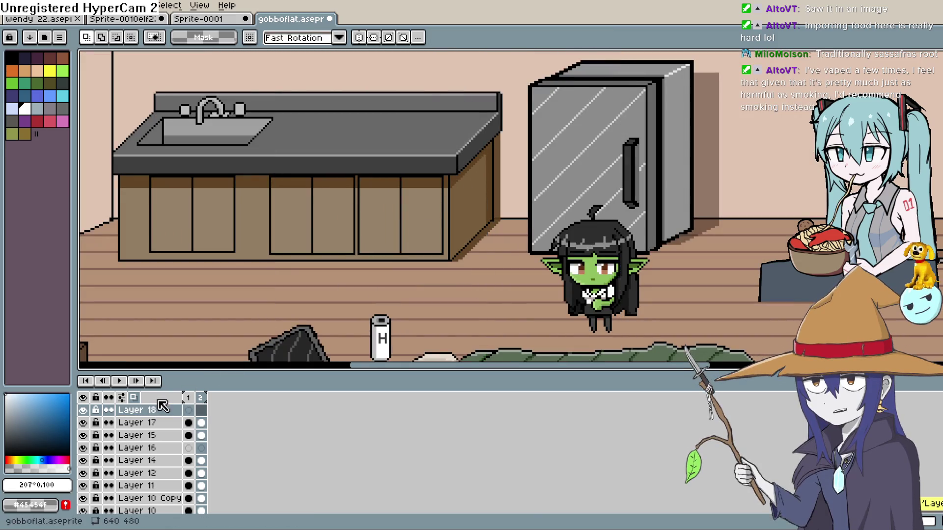
{"action": "left_click", "coordinate": [189, 410]}
{"action": "key", "text": "ctrl+v"}
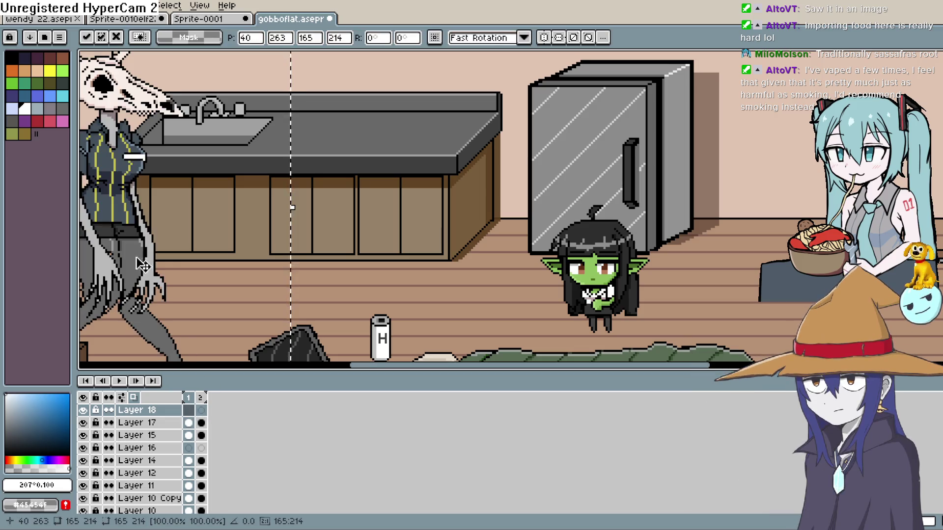
{"action": "left_click_drag", "start_coordinate": [141, 259], "coordinate": [481, 210]}
{"action": "key", "text": "Return"}
{"action": "scroll", "coordinate": [481, 211], "scroll_direction": "down", "scroll_amount": 3}
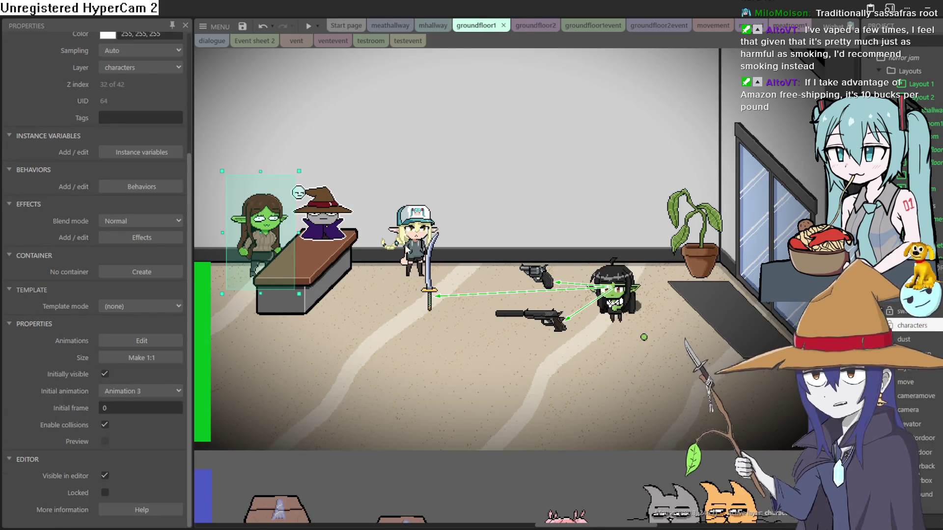
Pan the layout to the elevator and posters, then save the project.
{"action": "mouse_move", "coordinate": [437, 259]}
{"action": "left_mouse_down"}
{"action": "mouse_move", "coordinate": [544, 291]}
{"action": "mouse_move", "coordinate": [721, 325]}
{"action": "left_mouse_up"}
{"action": "mouse_move", "coordinate": [472, 290]}
{"action": "left_mouse_down"}
{"action": "mouse_move", "coordinate": [618, 310]}
{"action": "mouse_move", "coordinate": [673, 296]}
{"action": "mouse_move", "coordinate": [622, 282]}
{"action": "mouse_move", "coordinate": [557, 284]}
{"action": "mouse_move", "coordinate": [590, 257]}
{"action": "mouse_move", "coordinate": [577, 205]}
{"action": "mouse_move", "coordinate": [520, 246]}
{"action": "mouse_move", "coordinate": [475, 217]}
{"action": "mouse_move", "coordinate": [580, 261]}
{"action": "left_mouse_up"}
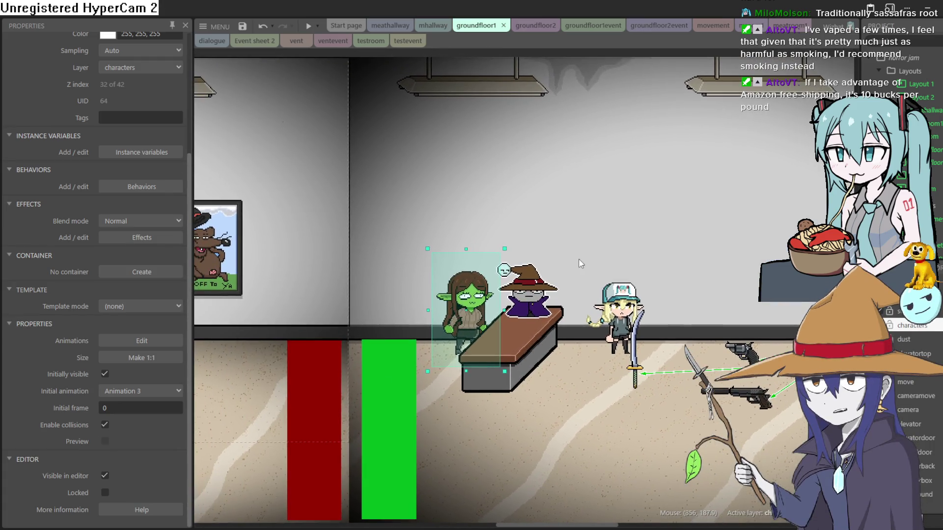
{"action": "left_click", "coordinate": [241, 26]}
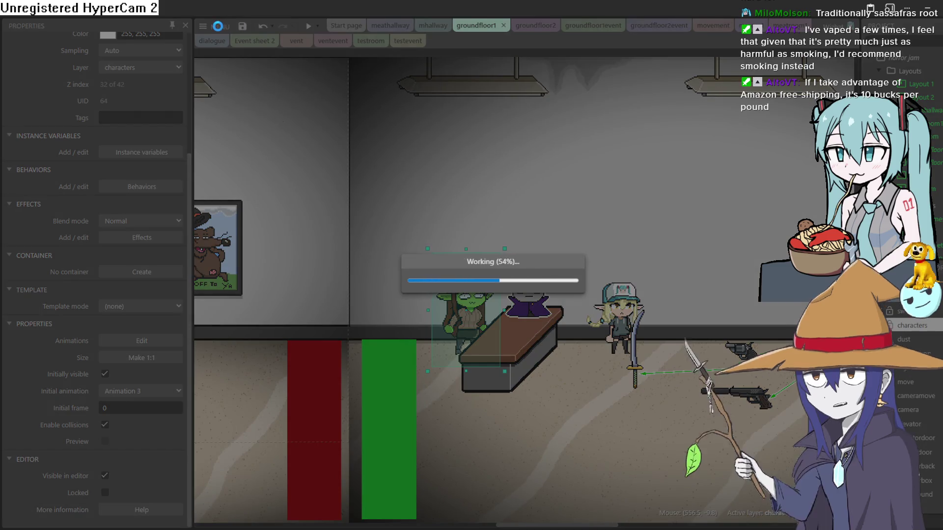
Bring up the Project > Open recent list of projects from the main menu.
{"action": "left_click", "coordinate": [219, 27]}
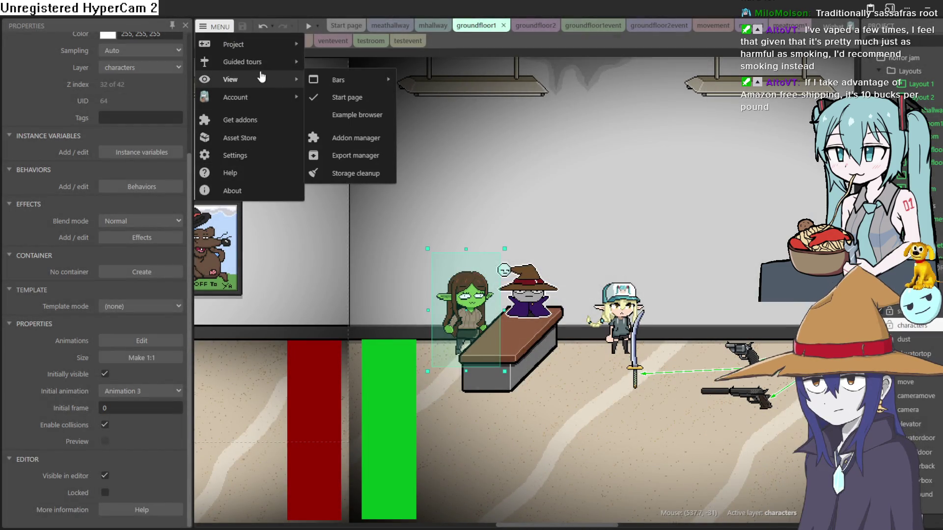
{"action": "mouse_move", "coordinate": [253, 45]}
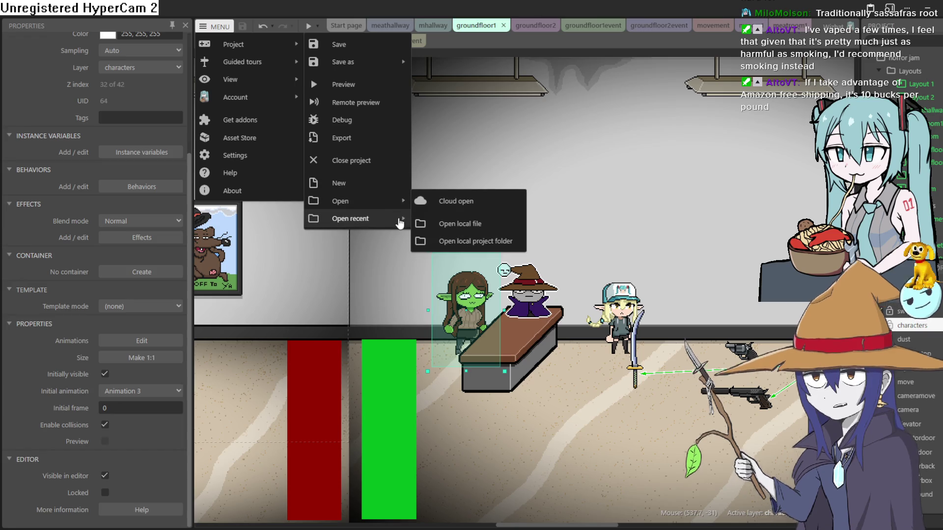
{"action": "mouse_move", "coordinate": [393, 218]}
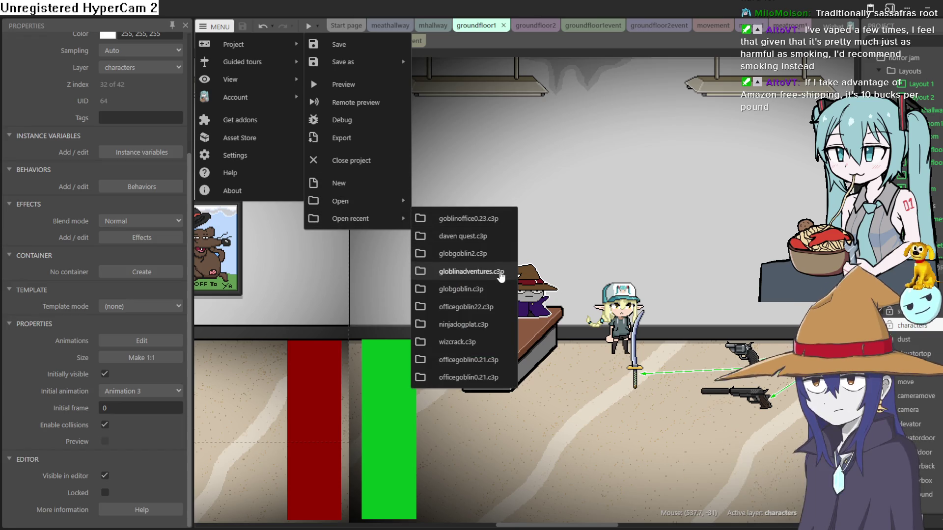
Open globlinadventures.c3p from the recent list, closing the previous project, and zoom around the layout.
{"action": "left_click", "coordinate": [489, 251]}
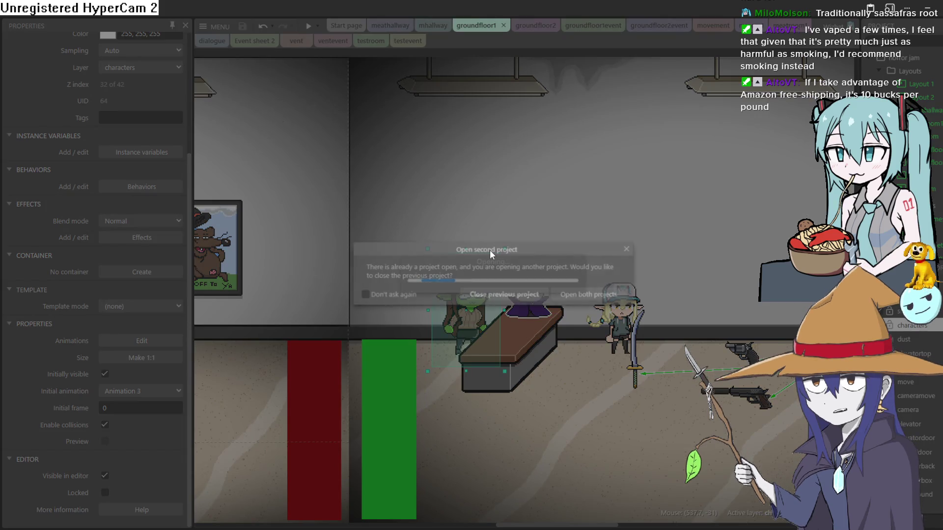
{"action": "left_click", "coordinate": [498, 294]}
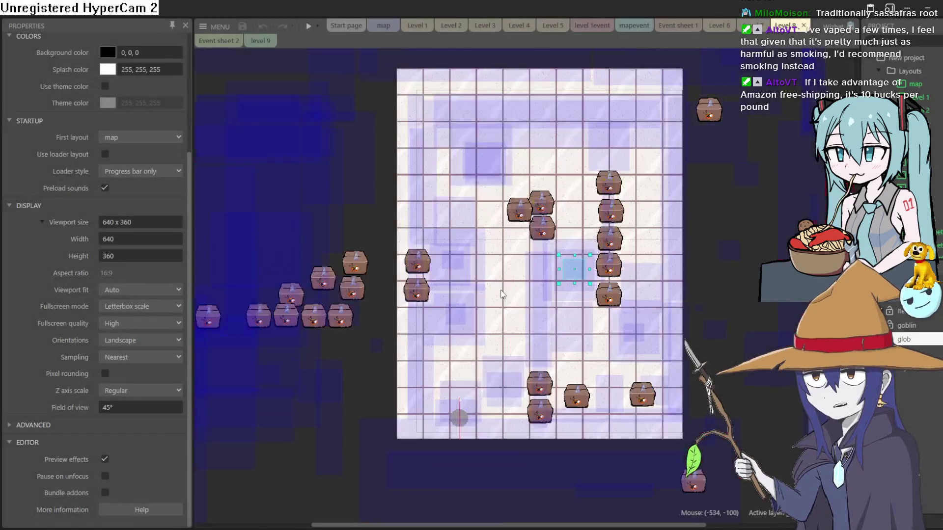
{"action": "scroll", "coordinate": [506, 246], "scroll_direction": "up", "scroll_amount": 5}
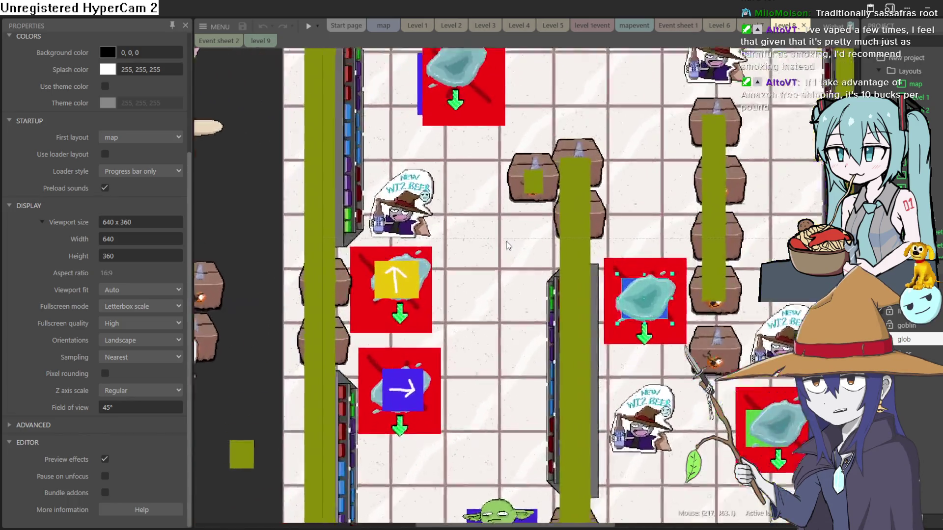
{"action": "scroll", "coordinate": [454, 214], "scroll_direction": "down", "scroll_amount": 2}
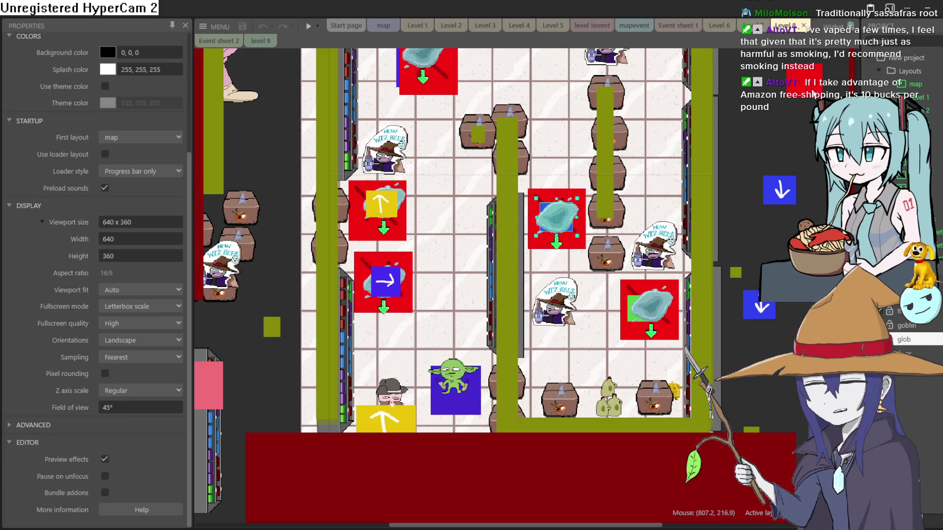
Pan around the map layout to inspect its upper and lower parts.
{"action": "mouse_move", "coordinate": [732, 112]}
{"action": "left_mouse_down"}
{"action": "mouse_move", "coordinate": [719, 215]}
{"action": "mouse_move", "coordinate": [731, 253]}
{"action": "left_mouse_up"}
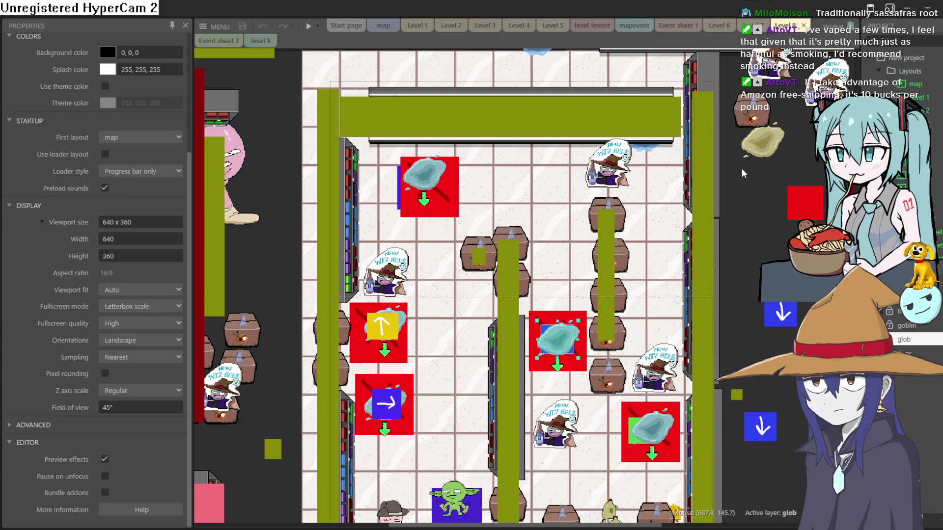
{"action": "mouse_move", "coordinate": [751, 258]}
{"action": "left_mouse_down"}
{"action": "mouse_move", "coordinate": [745, 190]}
{"action": "mouse_move", "coordinate": [761, 214]}
{"action": "left_mouse_up"}
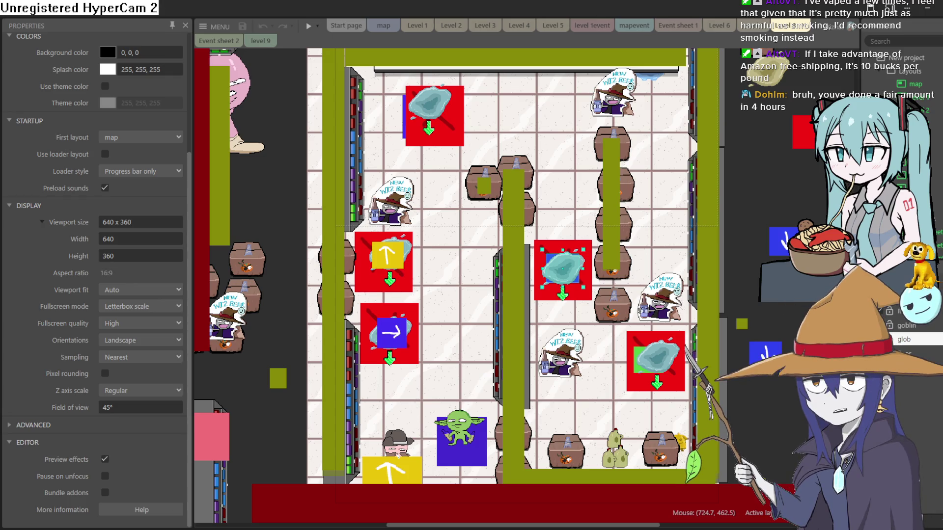
{"action": "mouse_move", "coordinate": [773, 293]}
{"action": "left_mouse_down"}
{"action": "mouse_move", "coordinate": [739, 428]}
{"action": "mouse_move", "coordinate": [716, 432]}
{"action": "left_mouse_up"}
{"action": "mouse_move", "coordinate": [755, 319]}
{"action": "left_mouse_down"}
{"action": "mouse_move", "coordinate": [757, 383]}
{"action": "mouse_move", "coordinate": [772, 322]}
{"action": "left_mouse_up"}
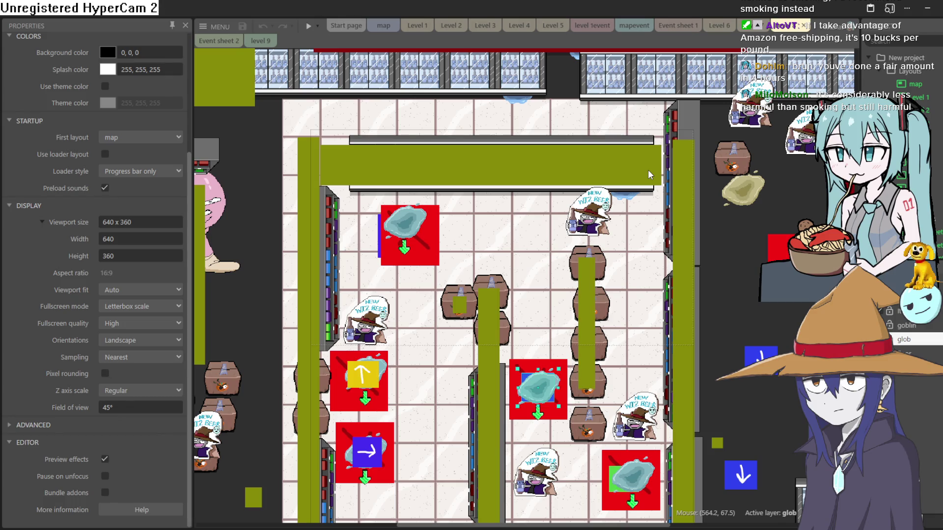
{"action": "scroll", "coordinate": [718, 242], "scroll_direction": "down", "scroll_amount": 3}
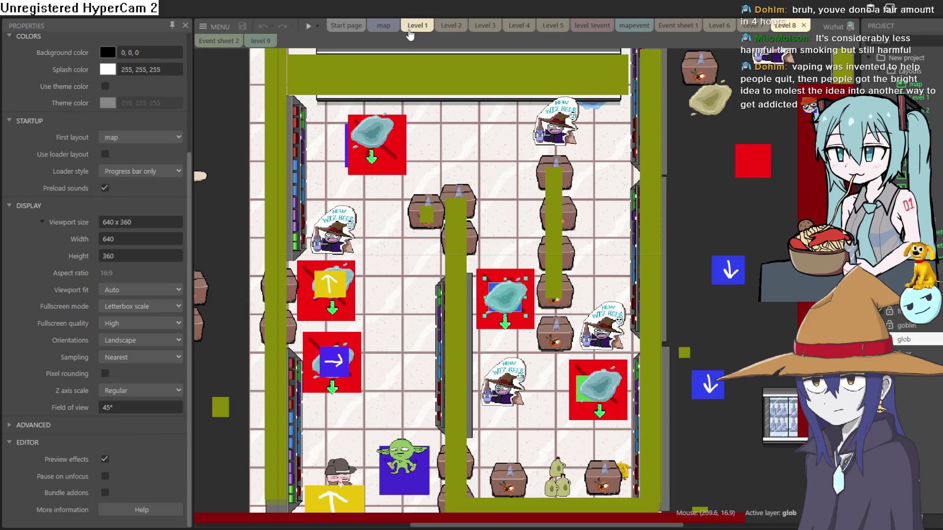
{"action": "left_click", "coordinate": [381, 26]}
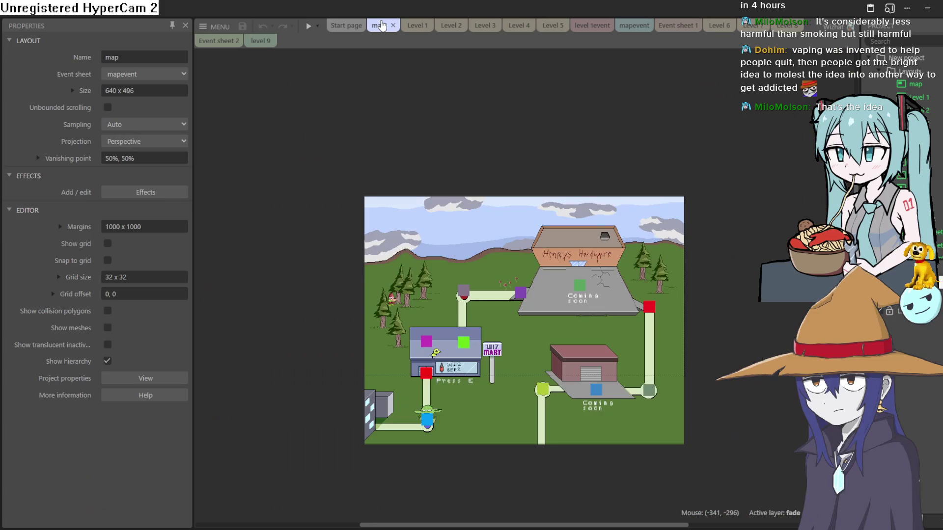
{"action": "key", "text": "ctrl+Tab"}
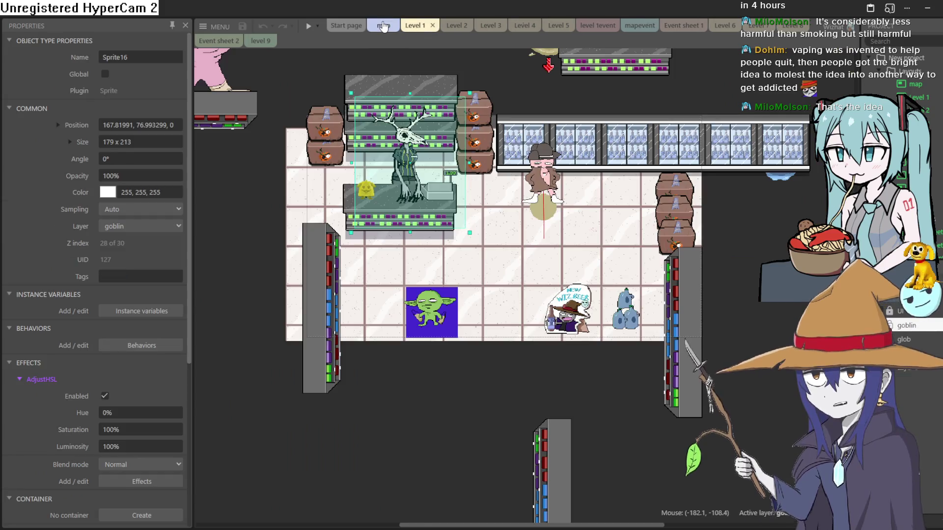
{"action": "left_click", "coordinate": [383, 26]}
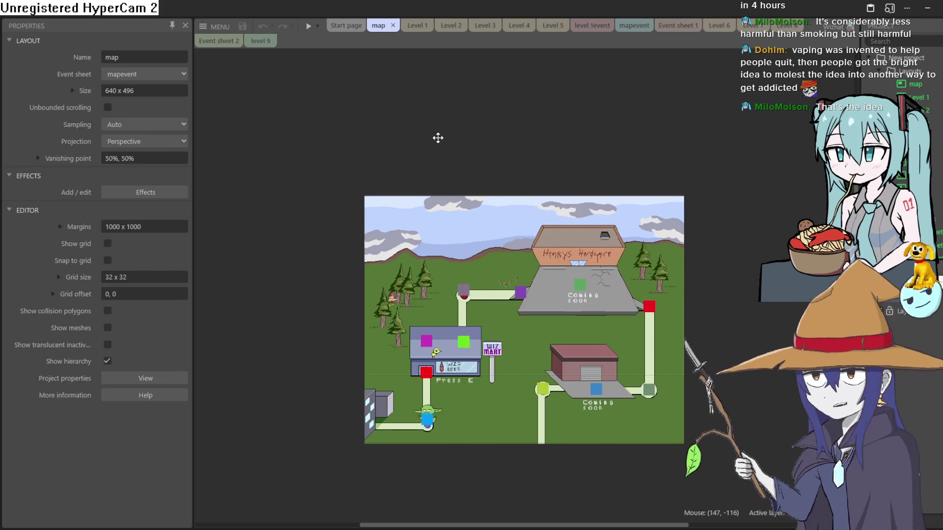
{"action": "mouse_move", "coordinate": [438, 137]}
{"action": "left_mouse_down"}
{"action": "mouse_move", "coordinate": [470, 82]}
{"action": "mouse_move", "coordinate": [446, 57]}
{"action": "mouse_move", "coordinate": [437, 79]}
{"action": "left_mouse_up"}
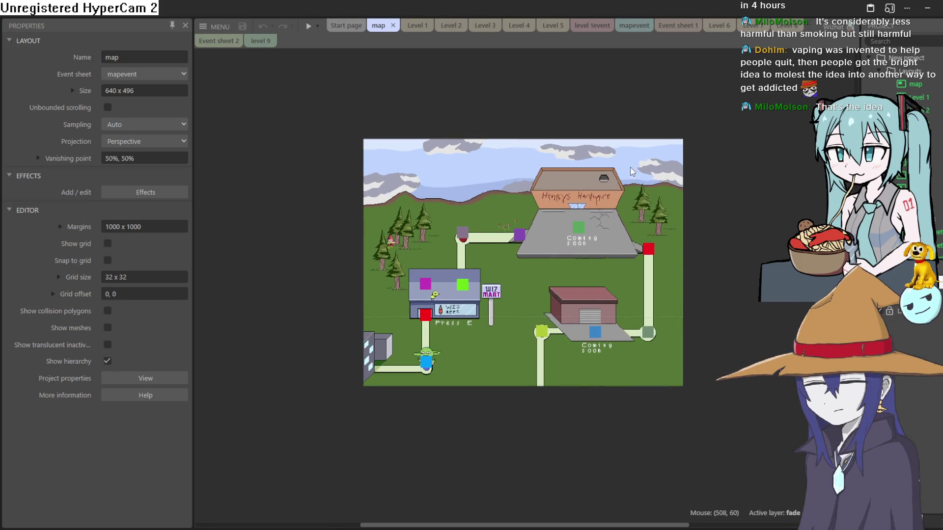
{"action": "scroll", "coordinate": [755, 238], "scroll_direction": "up", "scroll_amount": 2}
{"action": "scroll", "coordinate": [749, 277], "scroll_direction": "down", "scroll_amount": 1}
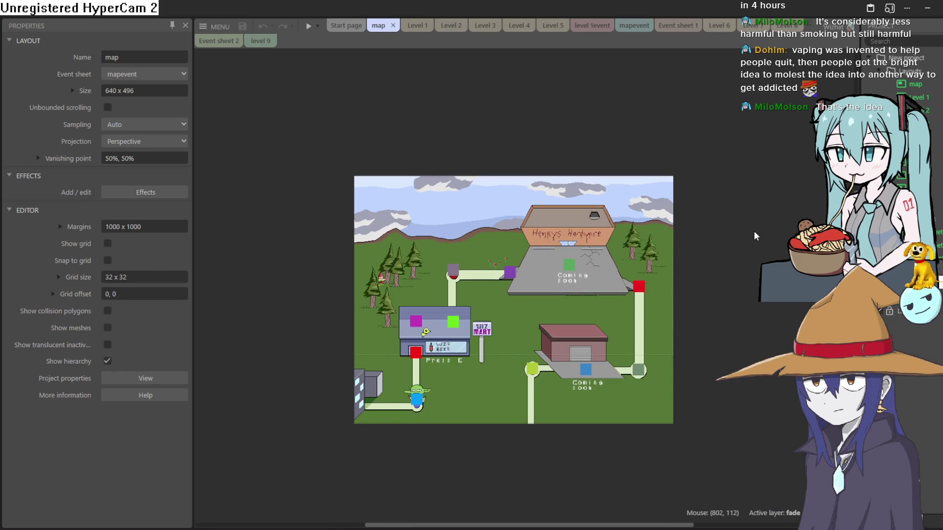
{"action": "left_click", "coordinate": [420, 21]}
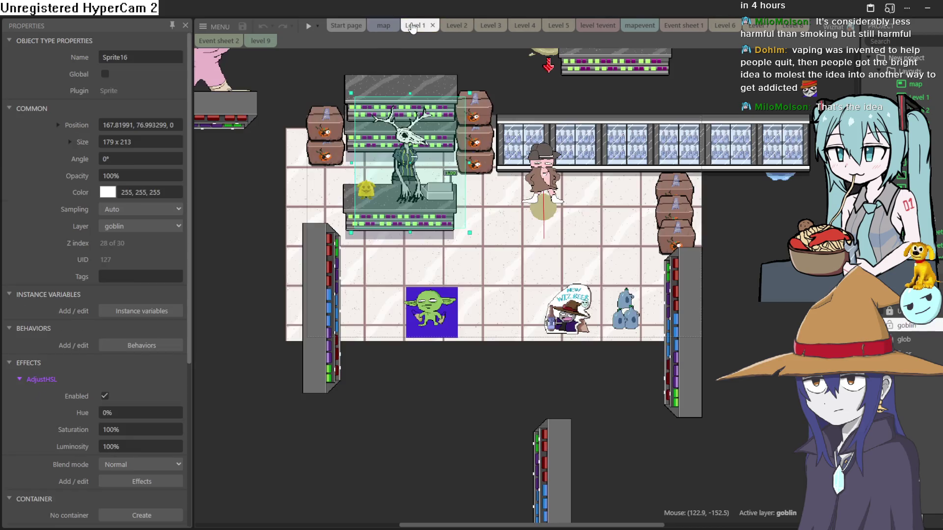
{"action": "left_click", "coordinate": [386, 32]}
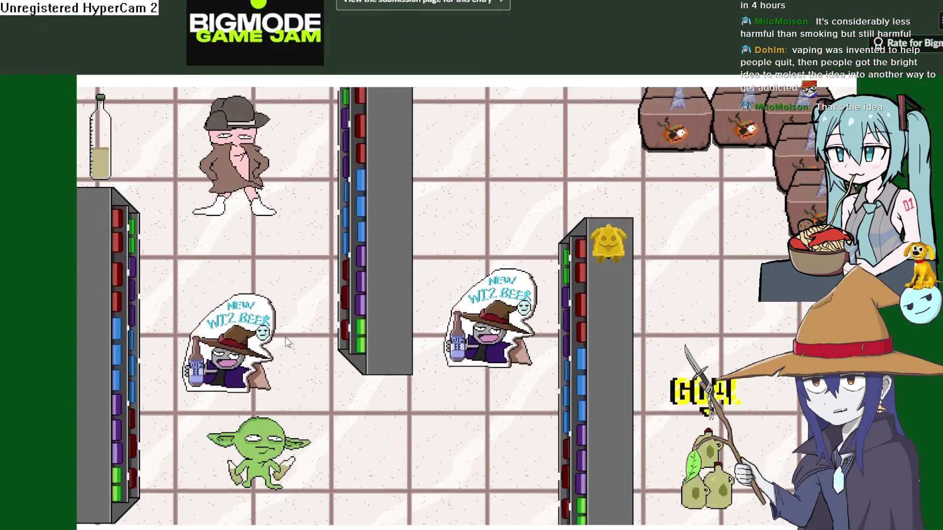
Open Glob Quest's jam submission page and close an accidental search tab.
{"action": "scroll", "coordinate": [286, 338], "scroll_direction": "up", "scroll_amount": 3}
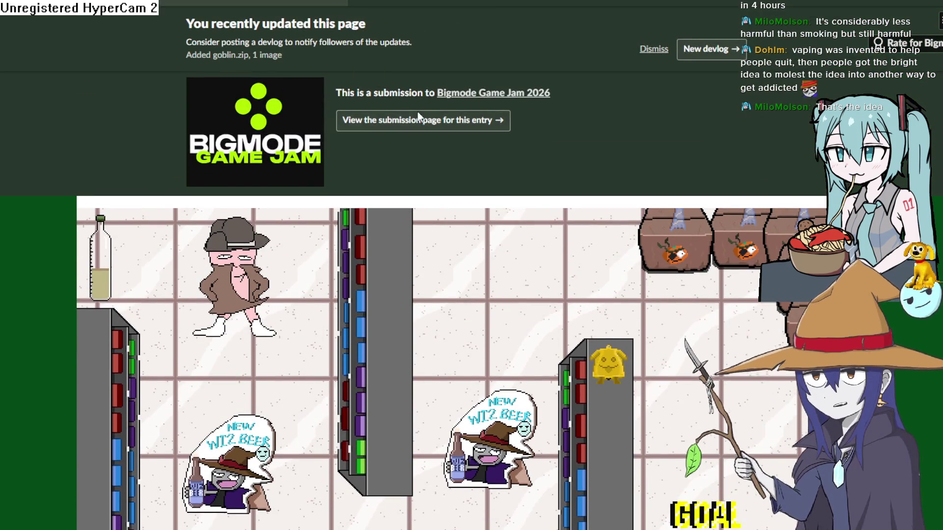
{"action": "left_click", "coordinate": [418, 113]}
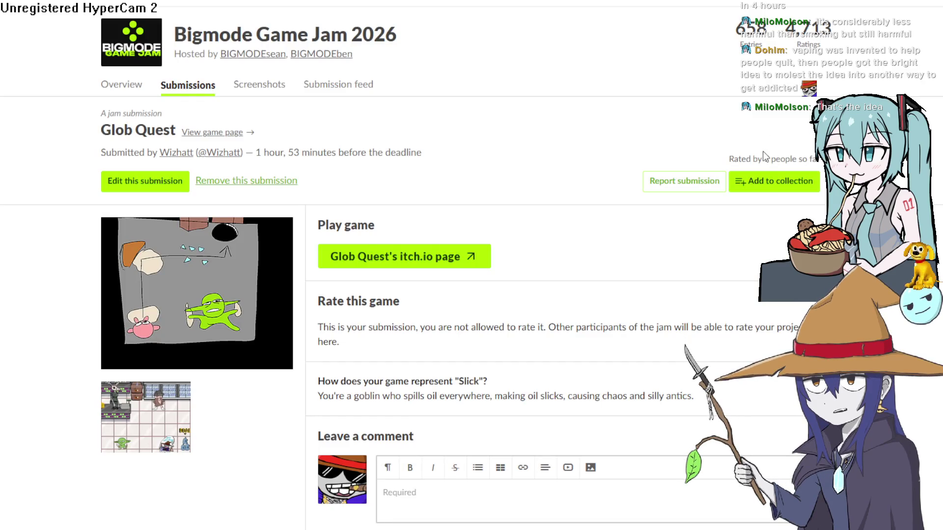
{"action": "left_click_drag", "start_coordinate": [764, 156], "coordinate": [820, 160]}
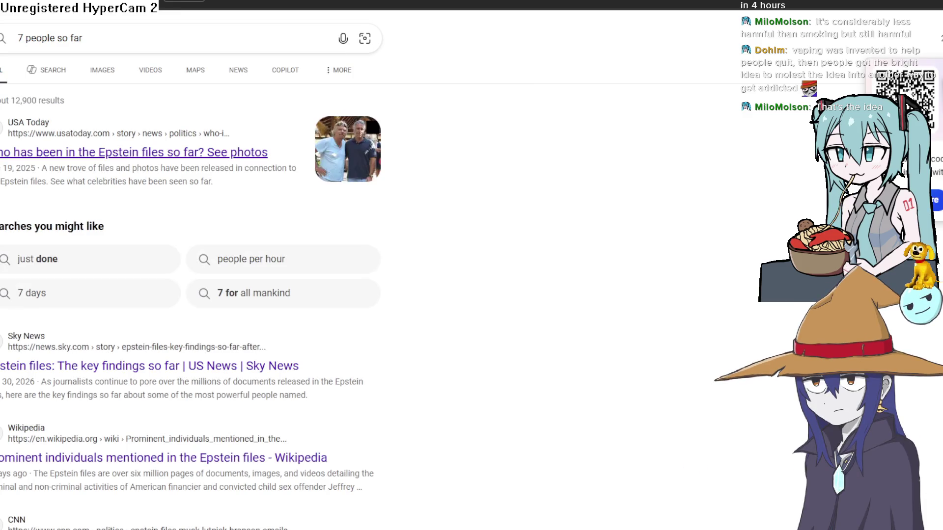
{"action": "key", "text": "ctrl+w"}
Scroll to the comments, like the 'Globs' comment, and review the page.
{"action": "scroll", "coordinate": [630, 213], "scroll_direction": "down", "scroll_amount": 8}
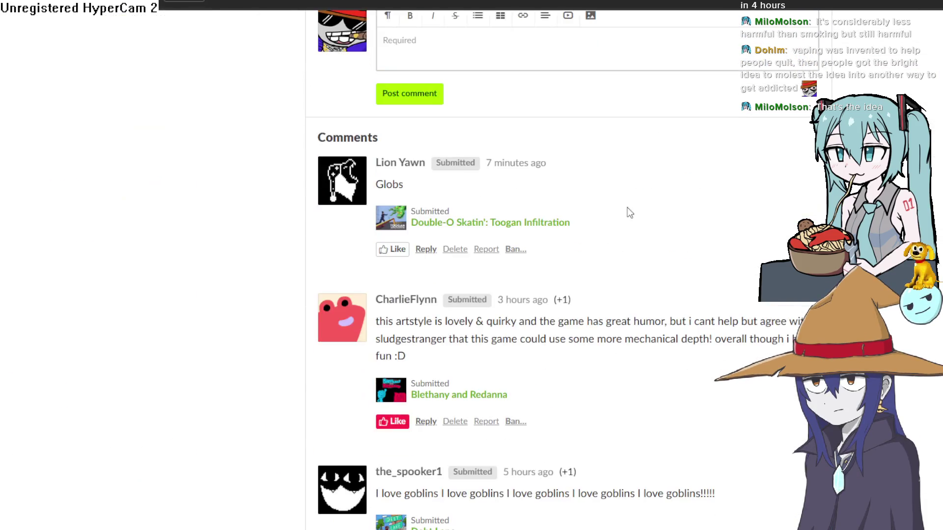
{"action": "scroll", "coordinate": [629, 212], "scroll_direction": "up", "scroll_amount": 7}
{"action": "scroll", "coordinate": [629, 212], "scroll_direction": "down", "scroll_amount": 7}
{"action": "scroll", "coordinate": [596, 244], "scroll_direction": "up", "scroll_amount": 5}
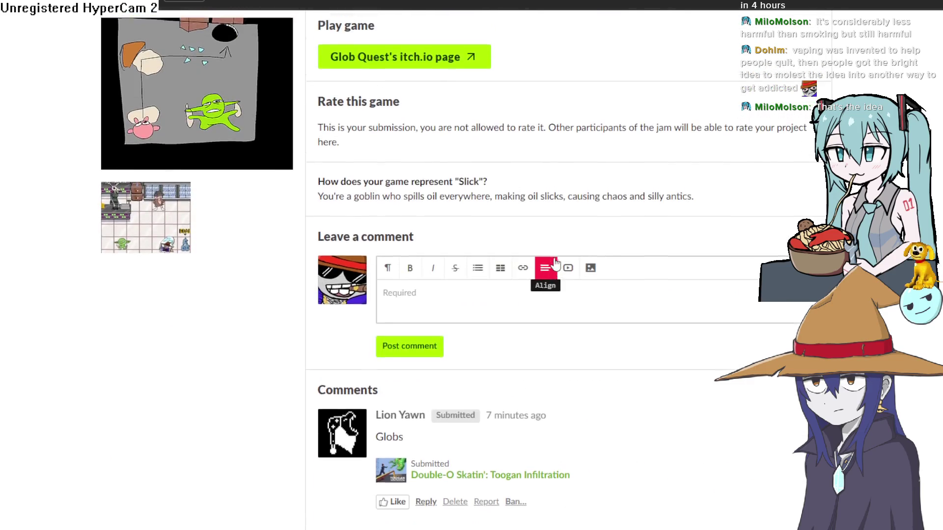
{"action": "scroll", "coordinate": [555, 264], "scroll_direction": "up", "scroll_amount": 3}
{"action": "scroll", "coordinate": [631, 285], "scroll_direction": "down", "scroll_amount": 7}
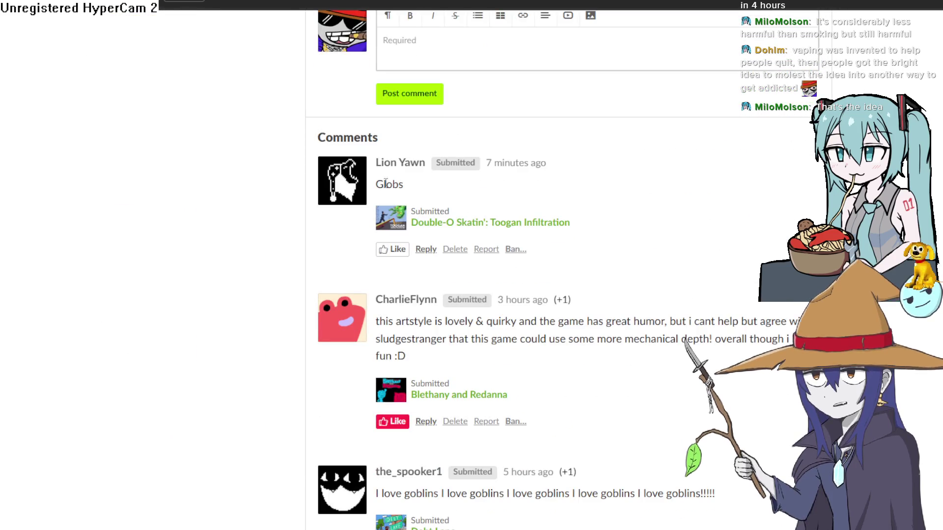
{"action": "left_click", "coordinate": [394, 250]}
{"action": "scroll", "coordinate": [585, 198], "scroll_direction": "up", "scroll_amount": 2}
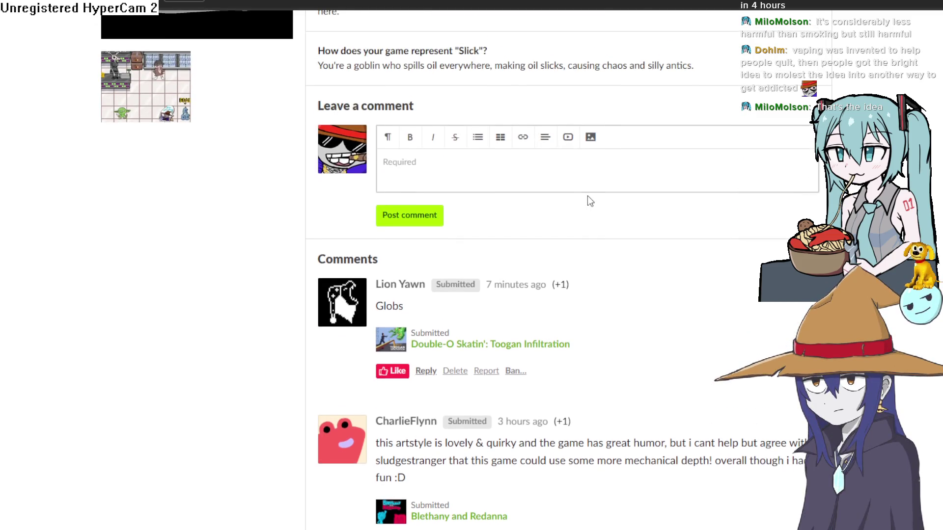
{"action": "scroll", "coordinate": [588, 196], "scroll_direction": "up", "scroll_amount": 4}
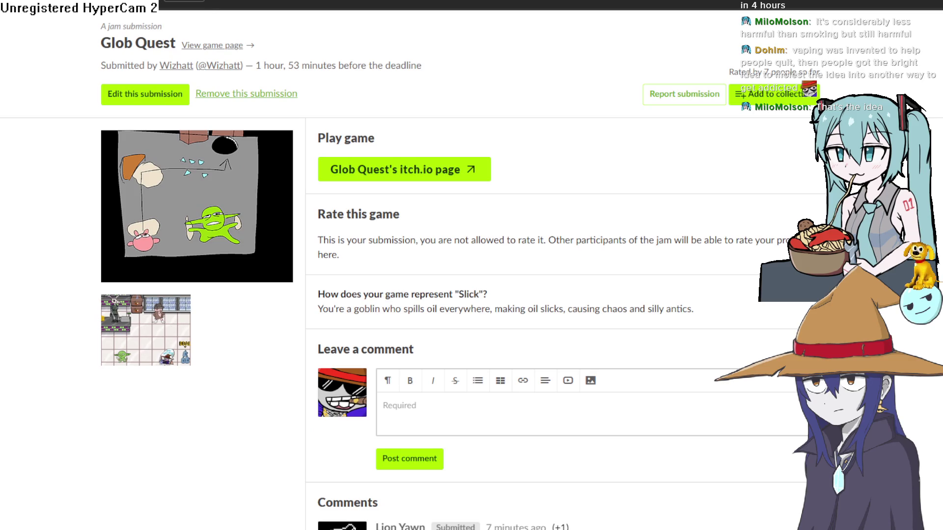
{"action": "scroll", "coordinate": [565, 270], "scroll_direction": "down", "scroll_amount": 4}
{"action": "scroll", "coordinate": [565, 270], "scroll_direction": "down", "scroll_amount": 2}
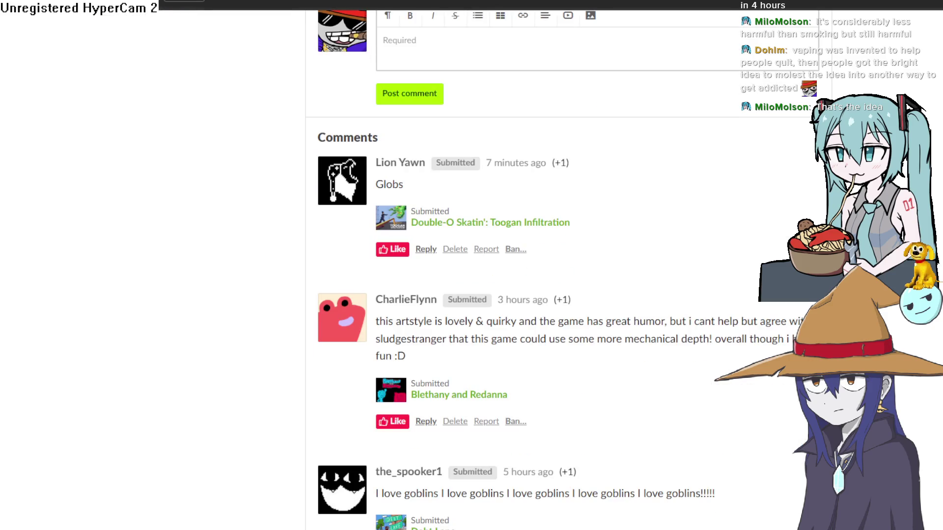
{"action": "scroll", "coordinate": [565, 270], "scroll_direction": "down", "scroll_amount": 4}
{"action": "scroll", "coordinate": [565, 270], "scroll_direction": "up", "scroll_amount": 11}
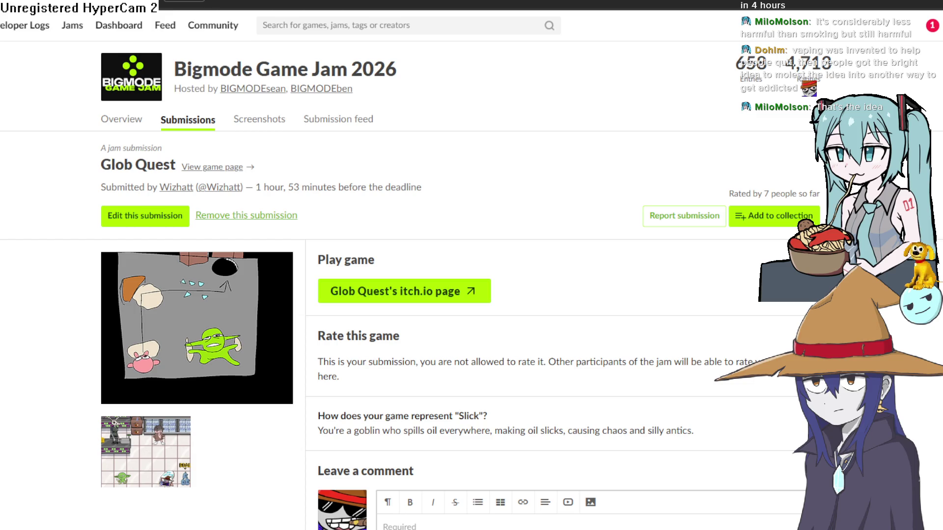
View the Bigmode Game Jam 2026 overview, return to the submission, then switch to Construct 3.
{"action": "key", "text": "alt+Left"}
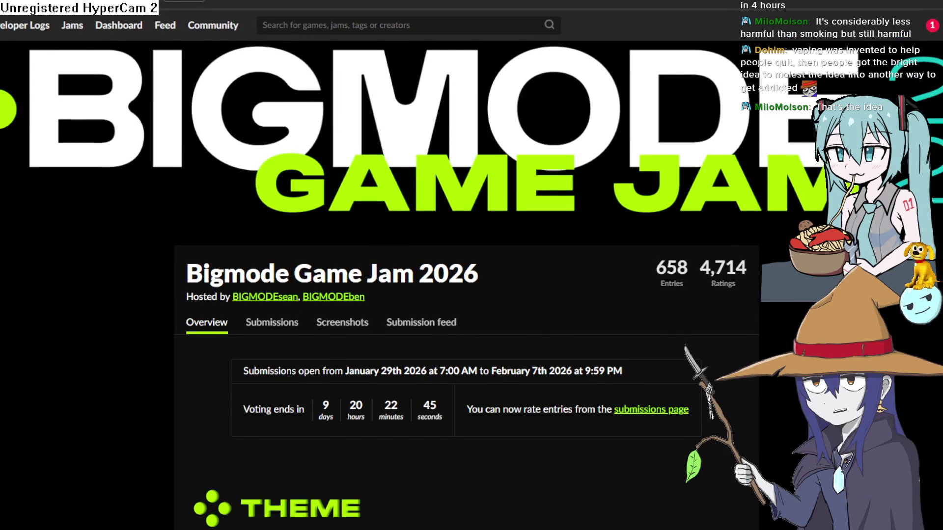
{"action": "key", "text": "alt+Right"}
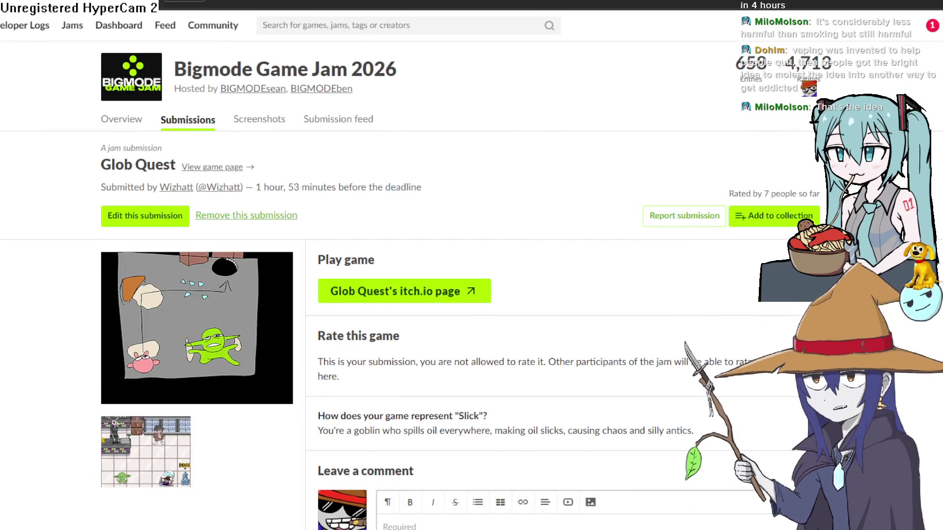
{"action": "key", "text": "alt+Tab"}
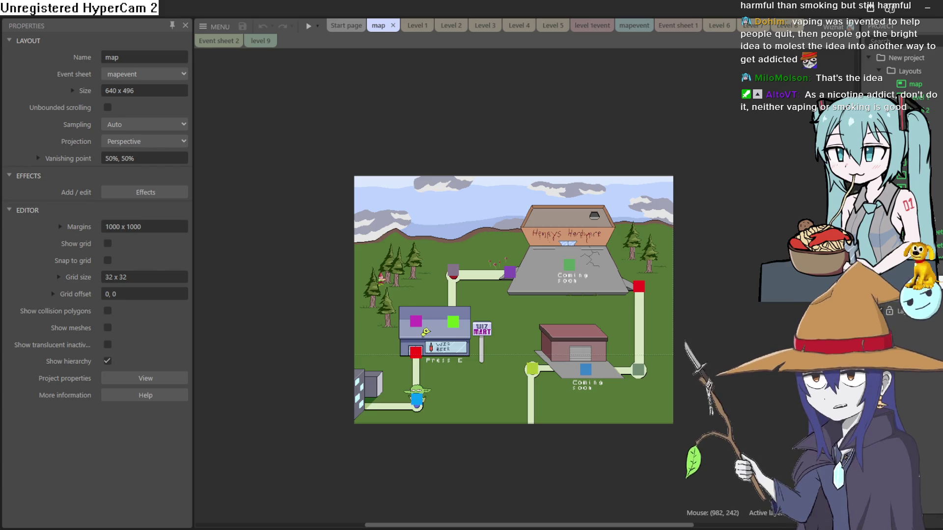
{"action": "scroll", "coordinate": [514, 283], "scroll_direction": "down", "scroll_amount": 1}
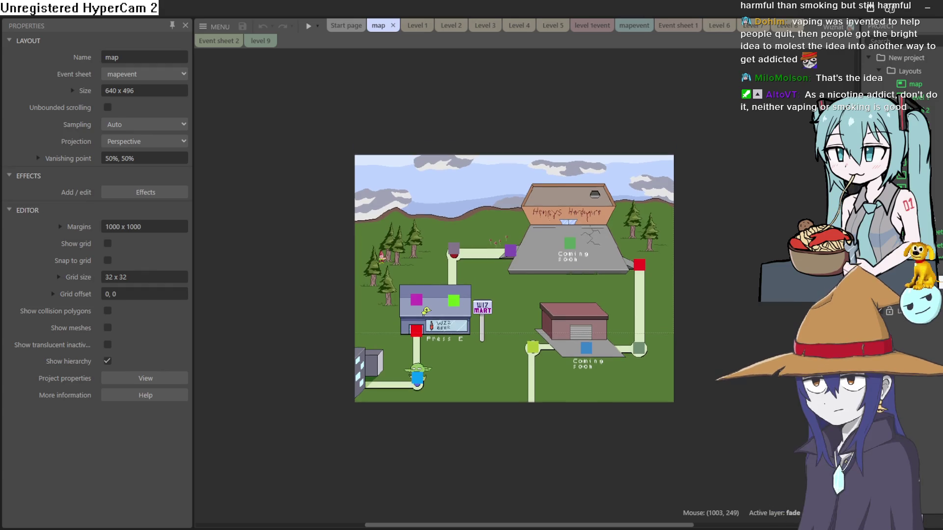
{"action": "scroll", "coordinate": [480, 275], "scroll_direction": "up", "scroll_amount": 5}
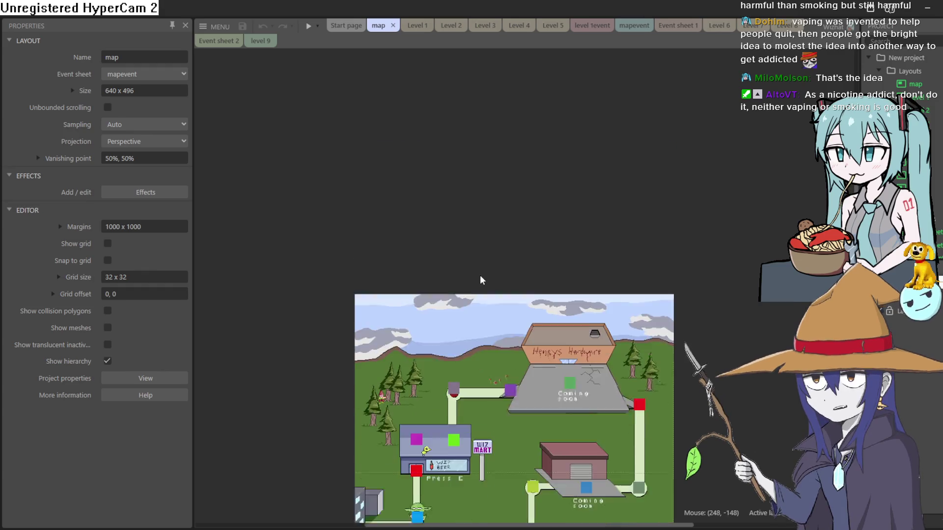
{"action": "scroll", "coordinate": [484, 271], "scroll_direction": "down", "scroll_amount": 5}
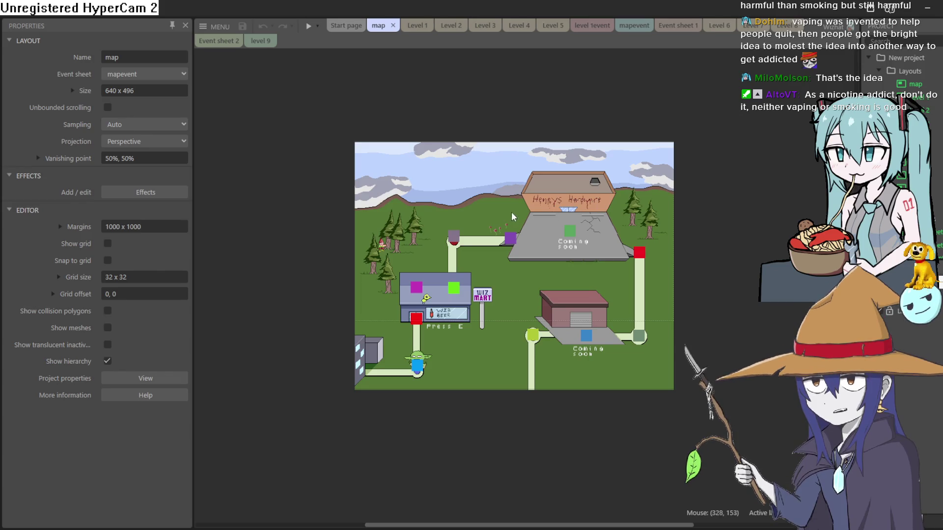
Pan across the 640 x 496 overworld map layout in Construct 3.
{"action": "left_click_drag", "start_coordinate": [509, 211], "coordinate": [542, 233]}
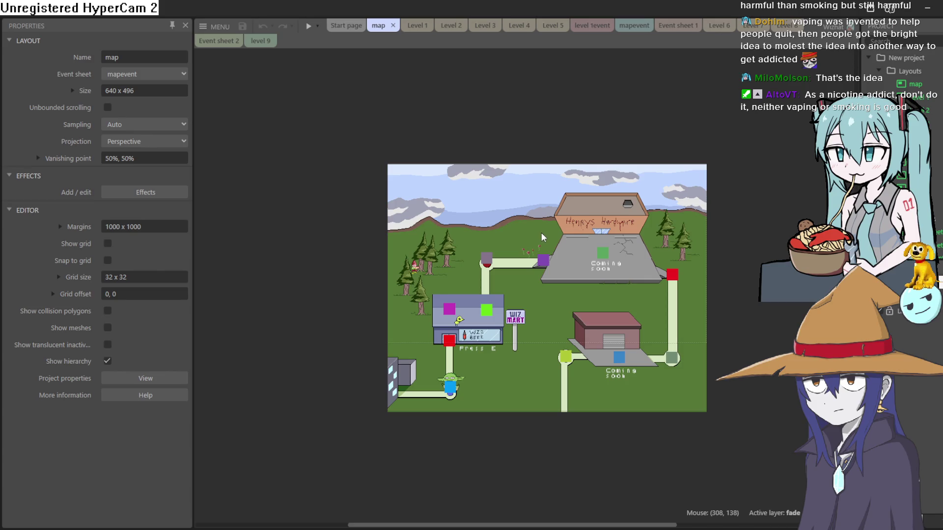